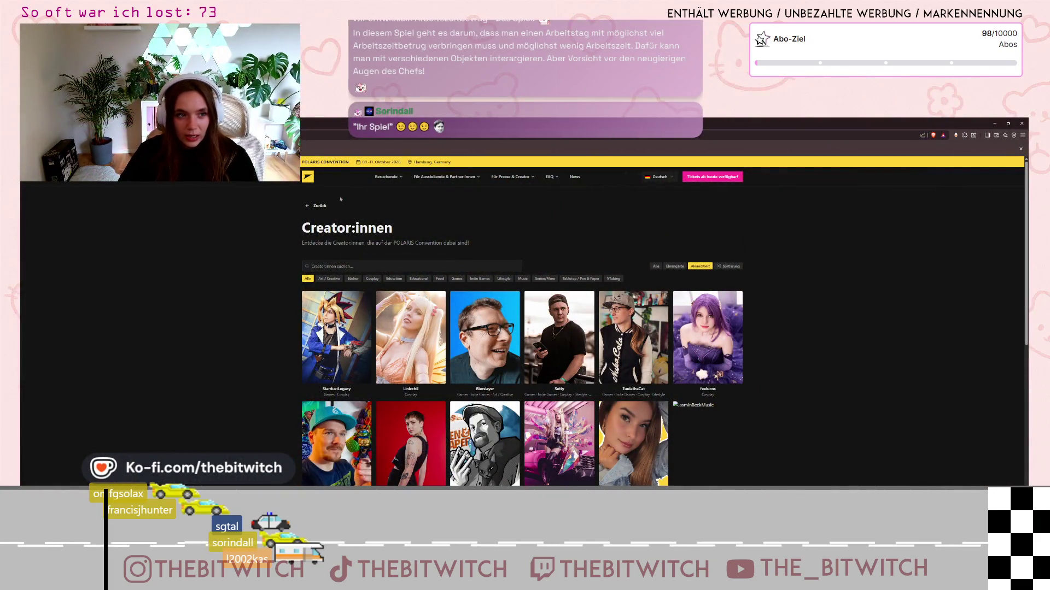
# - Select the Creator:in text in the convention website's page heading
pyautogui.moveTo(303, 227); pyautogui.dragTo(367, 227)
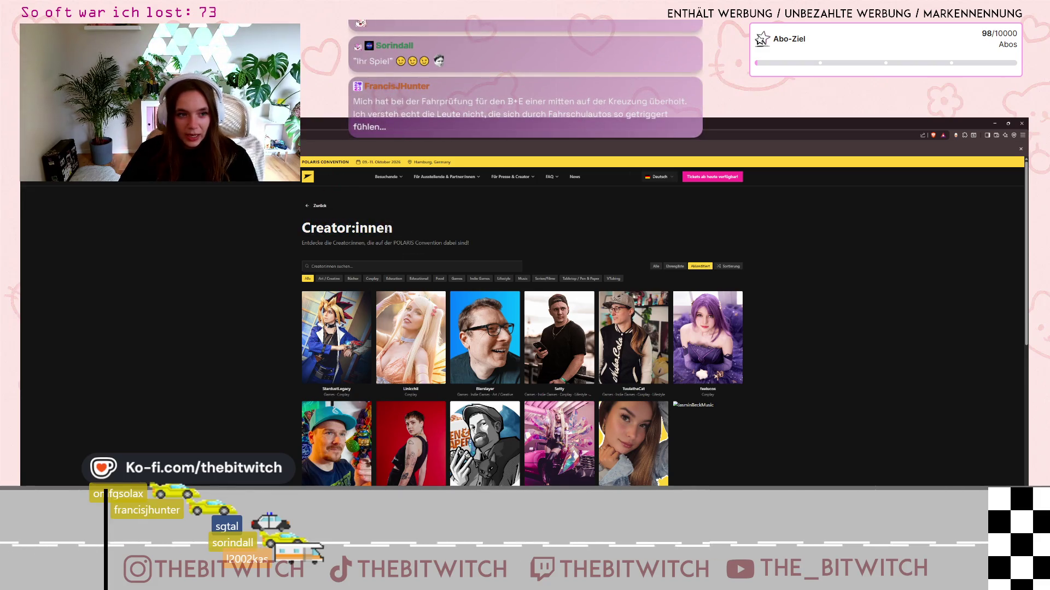
pyautogui.scroll(-3, 536, 435)
pyautogui.press('ctrl')
pyautogui.press('ctrl')
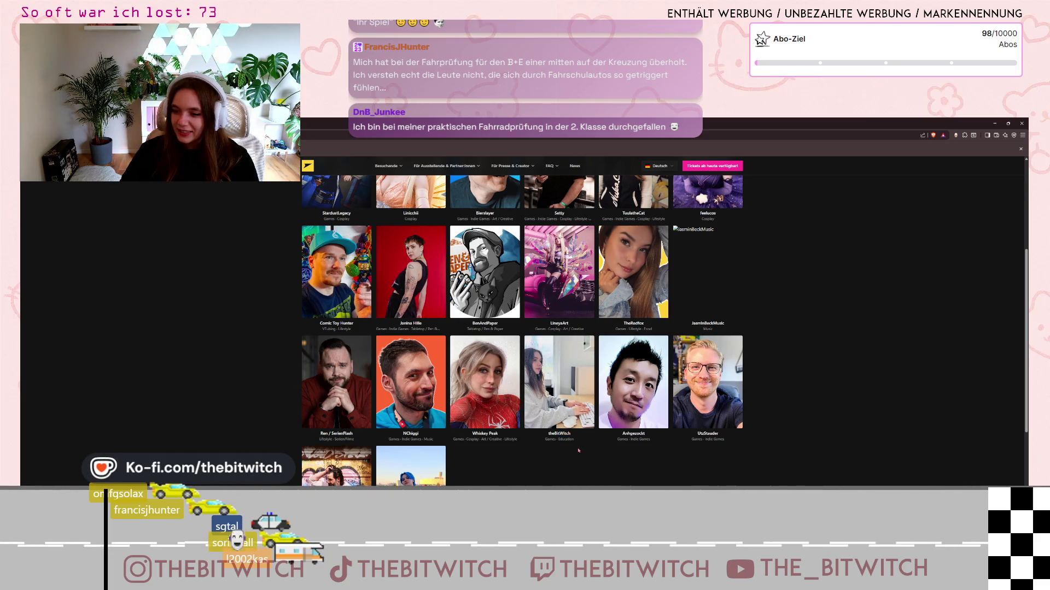
# - Minimize the browser to return to skilltree.gd and type a closing parenthesis
pyautogui.moveTo(576, 445)
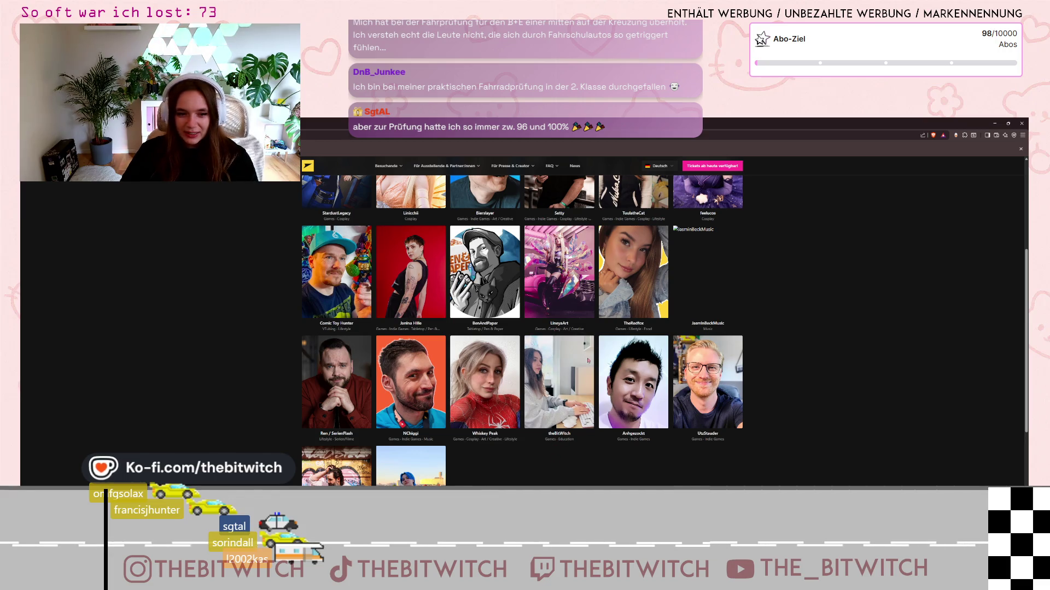
pyautogui.scroll(3, 601, 471)
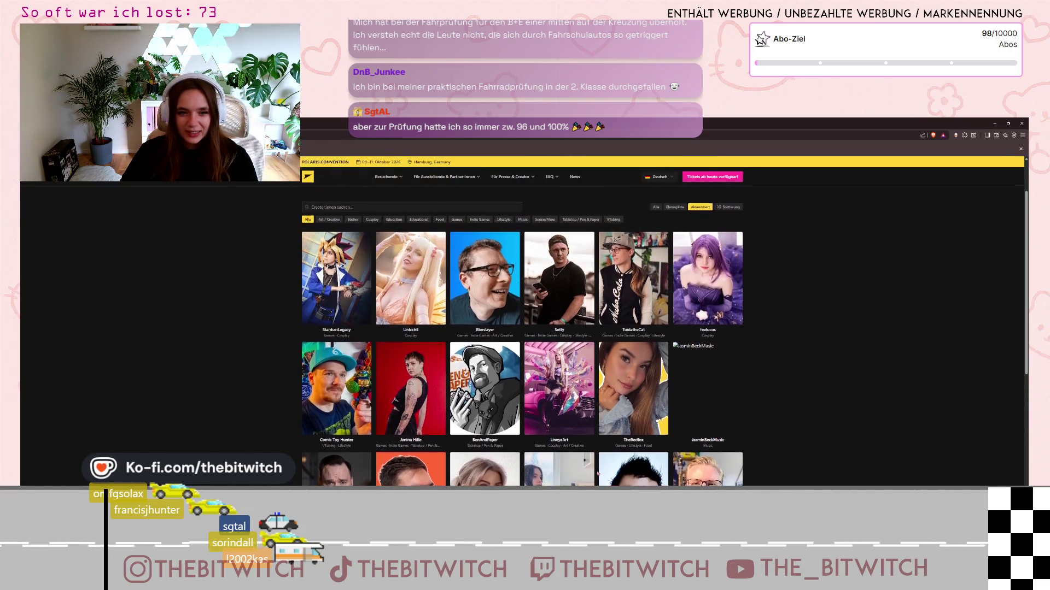
pyautogui.scroll(-2, 527, 385)
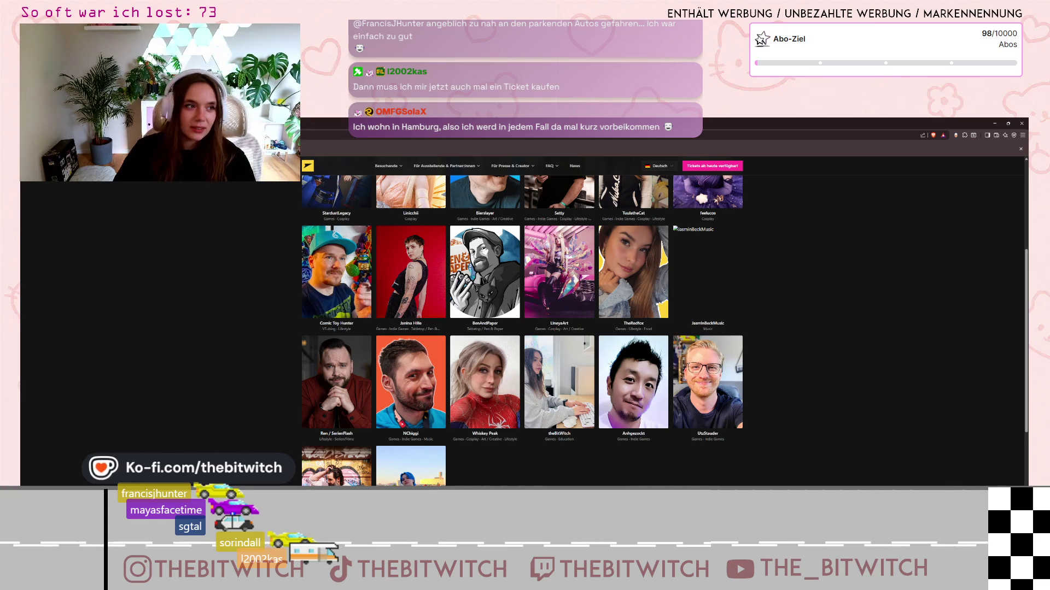
pyautogui.click(993, 125)
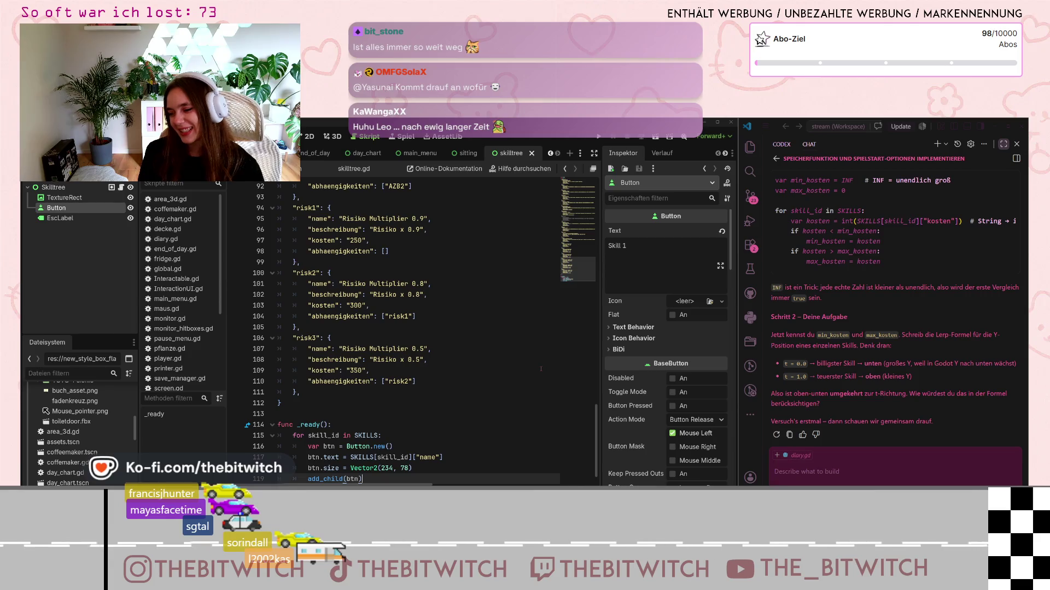
pyautogui.write(')')
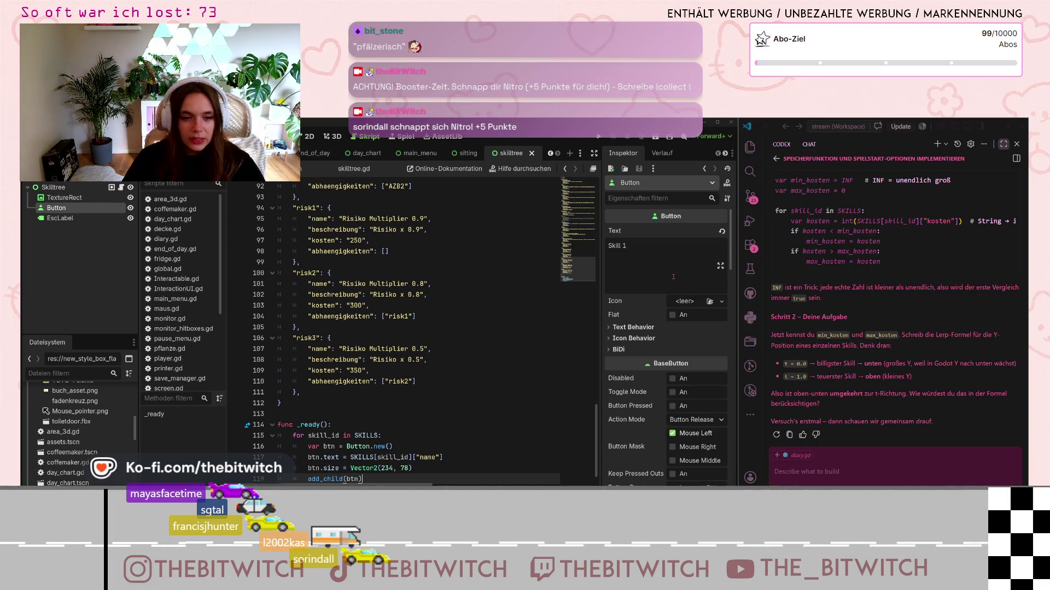
# - Scroll back to the top of skilltree.gd and run the game project
pyautogui.scroll(-1, 379, 434)
pyautogui.scroll(20, 374, 392)
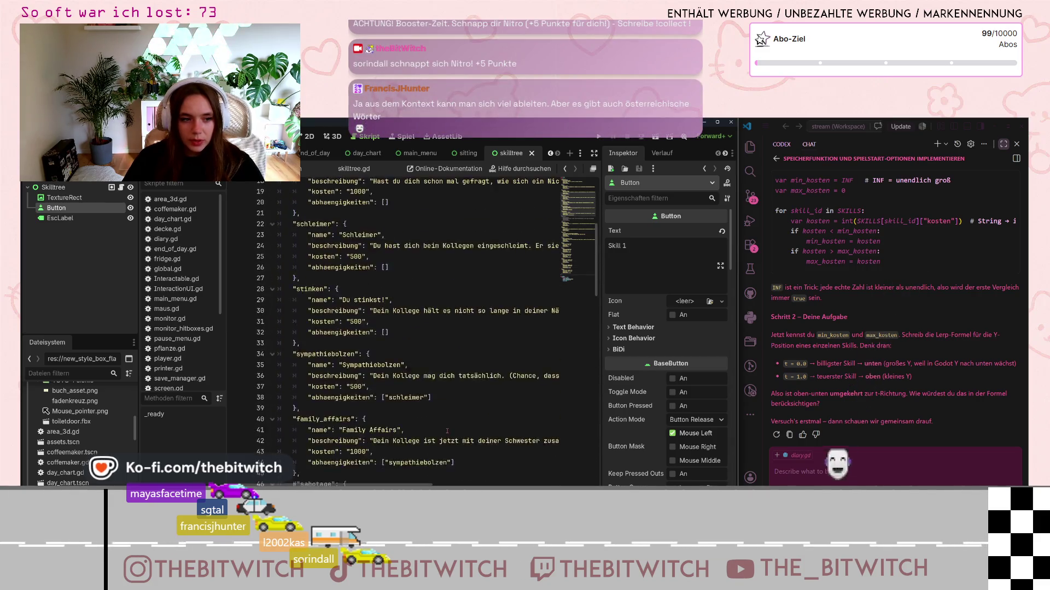
pyautogui.scroll(5, 446, 431)
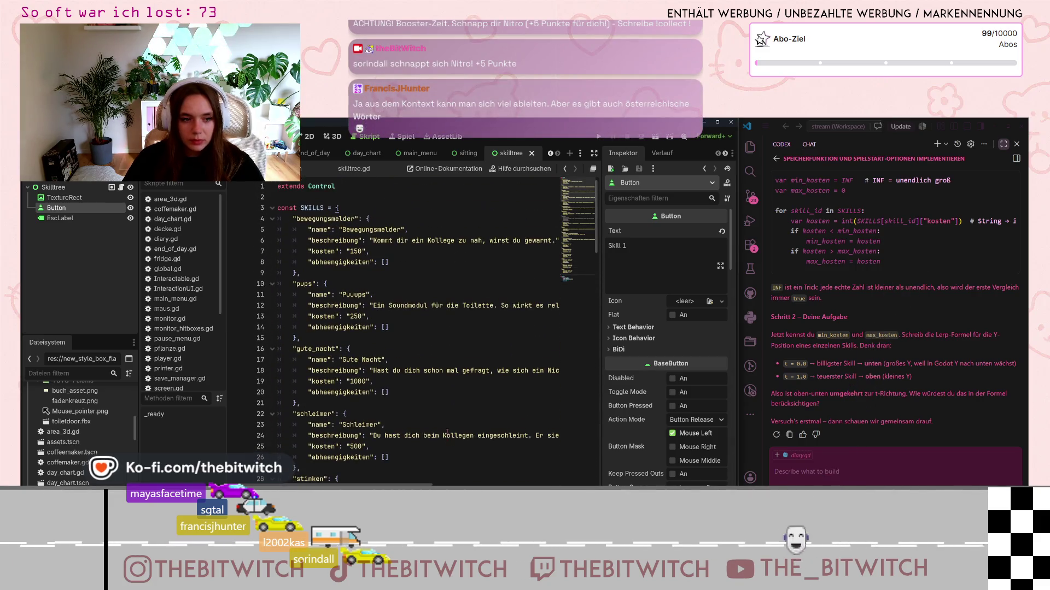
pyautogui.click(600, 137)
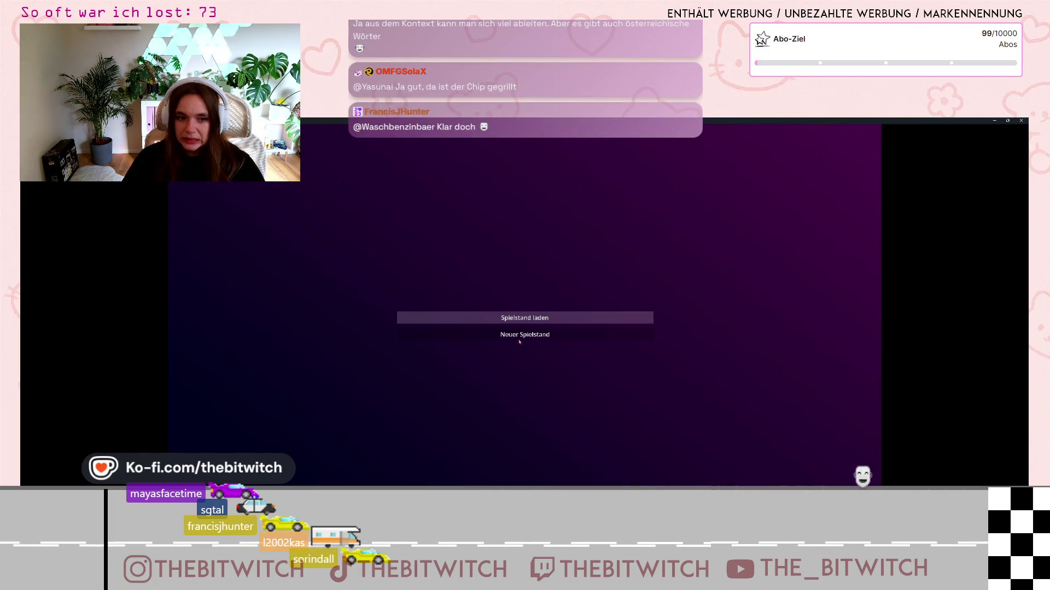
# - Start a new game and walk through the office over to the printer
pyautogui.click(519, 338)
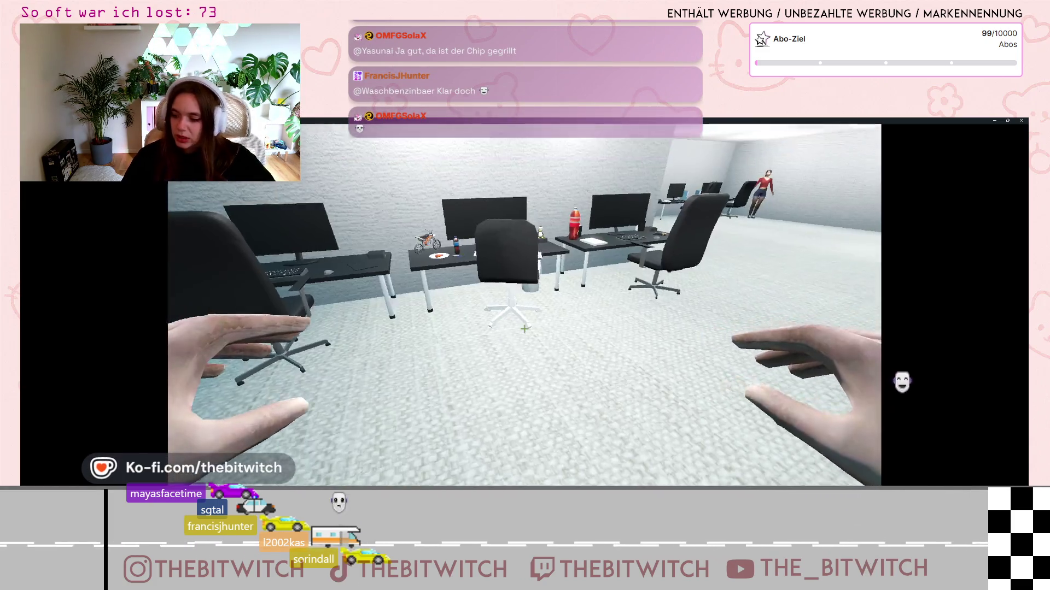
pyautogui.press('w')
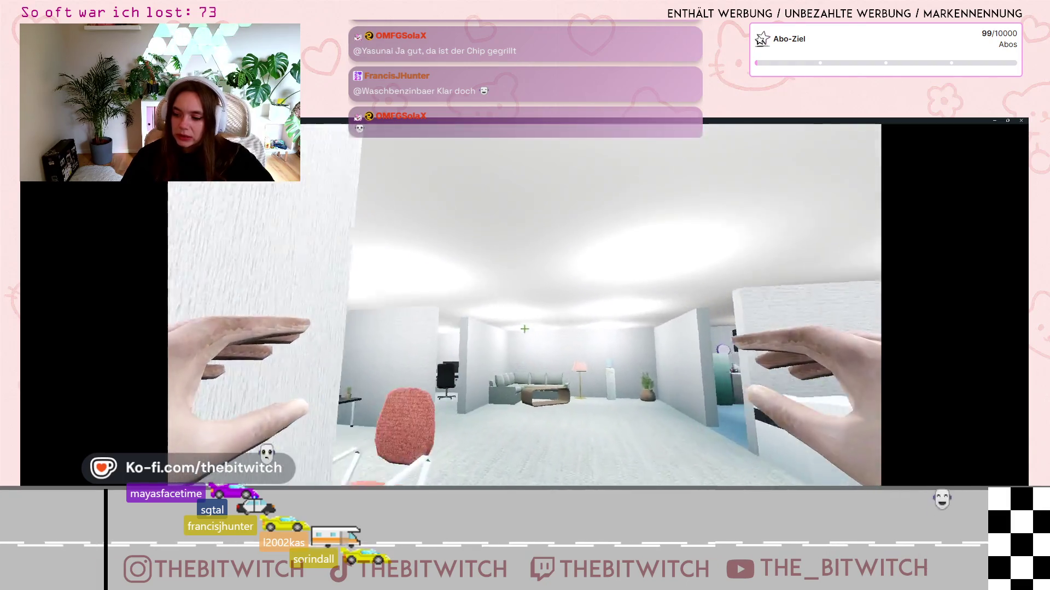
pyautogui.press('w')
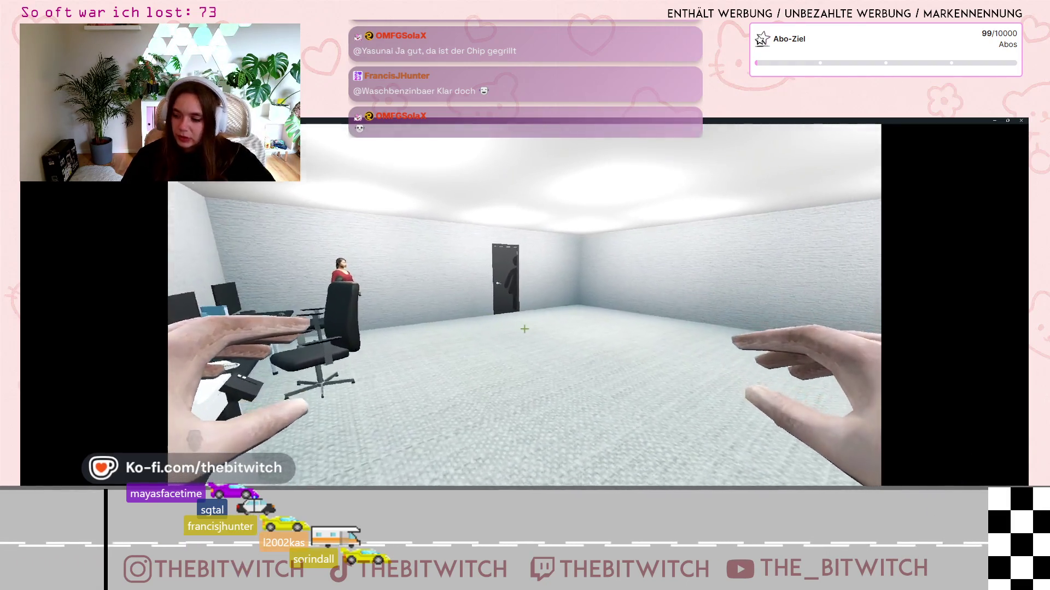
pyautogui.press('w')
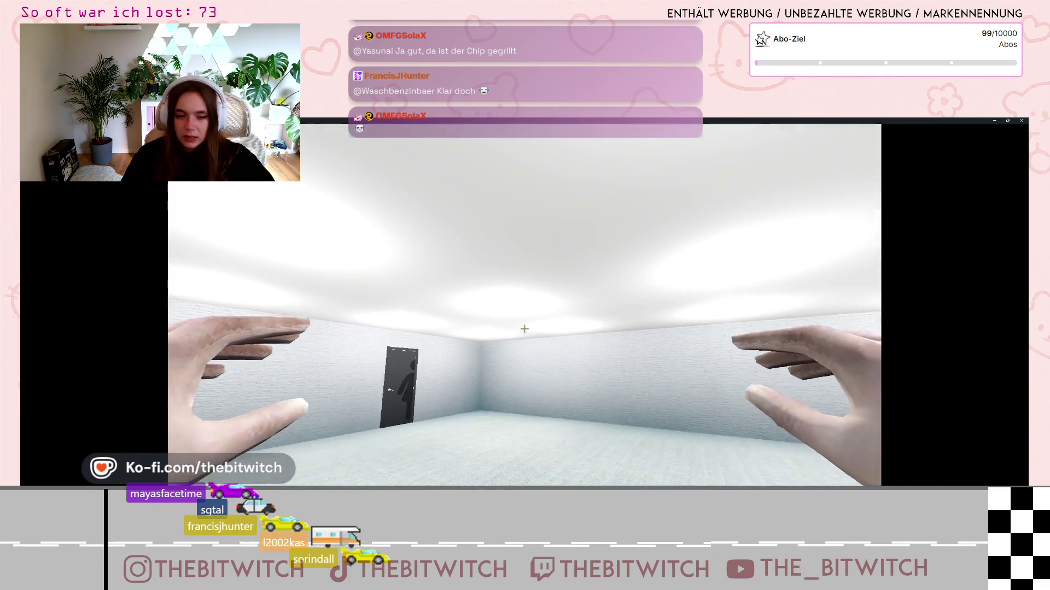
pyautogui.press('w')
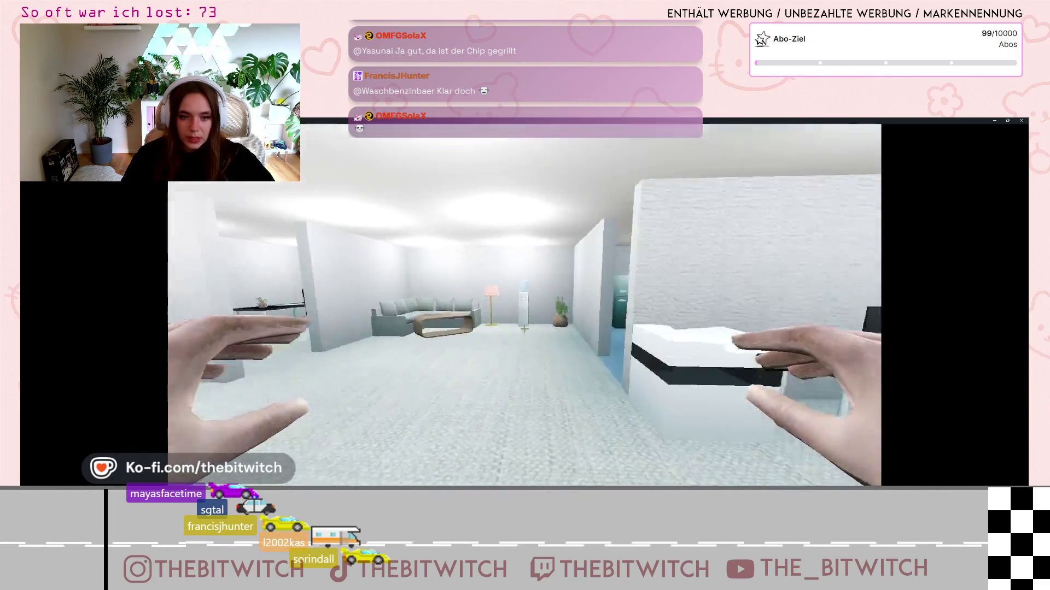
pyautogui.press('w')
# - Repair the printer, rest on the sofa, and dismiss the end-of-day summary
pyautogui.press('e')
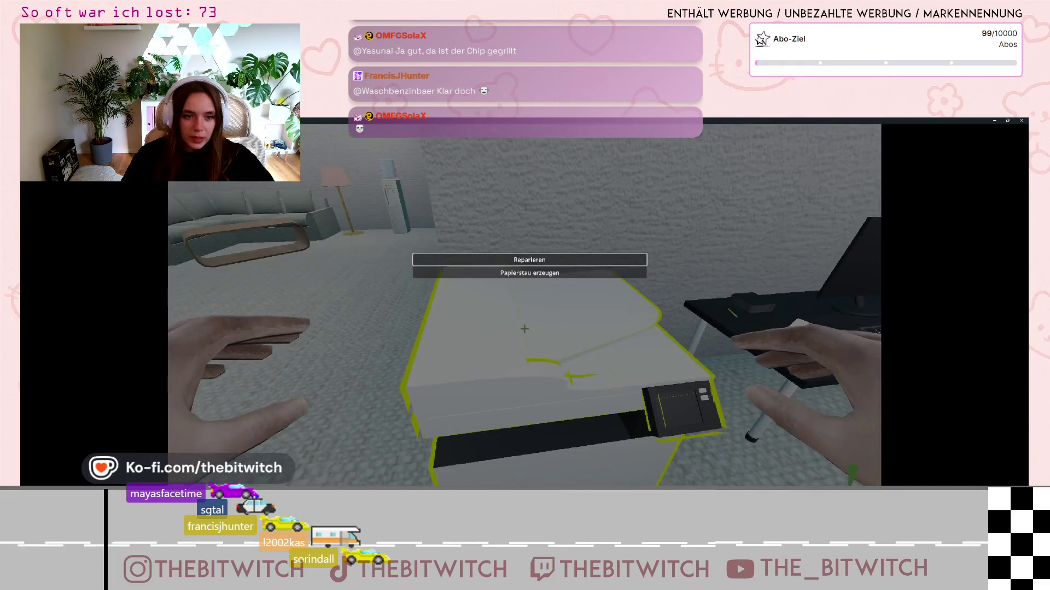
pyautogui.click(525, 329)
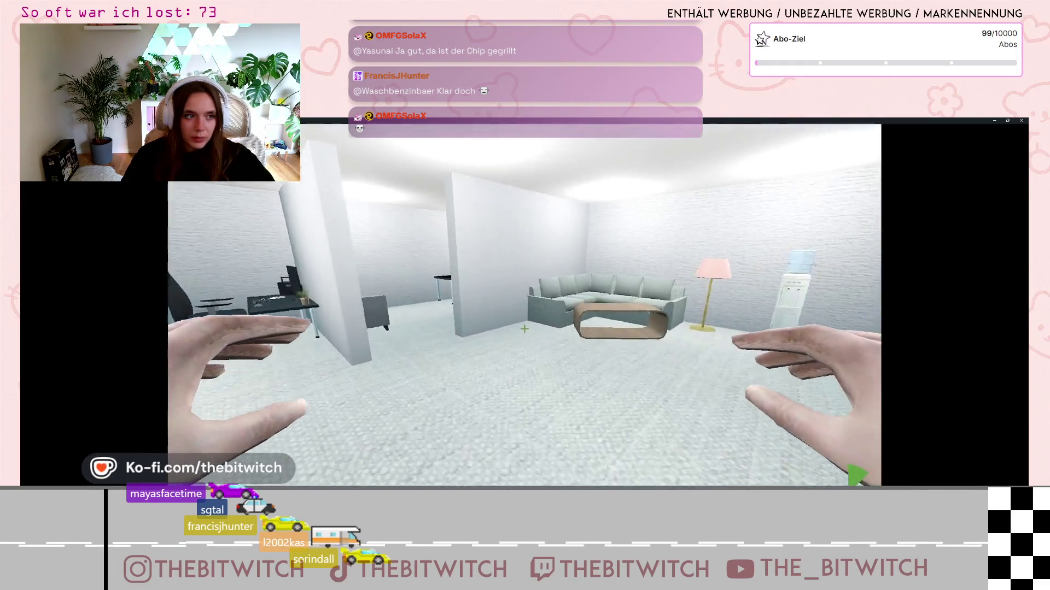
pyautogui.press('w')
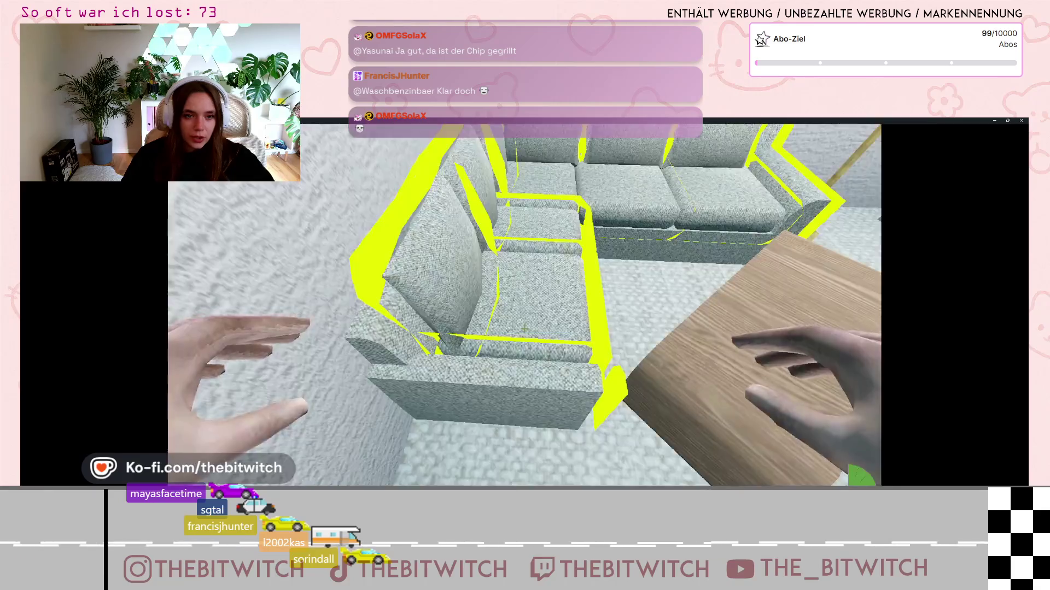
pyautogui.press('e')
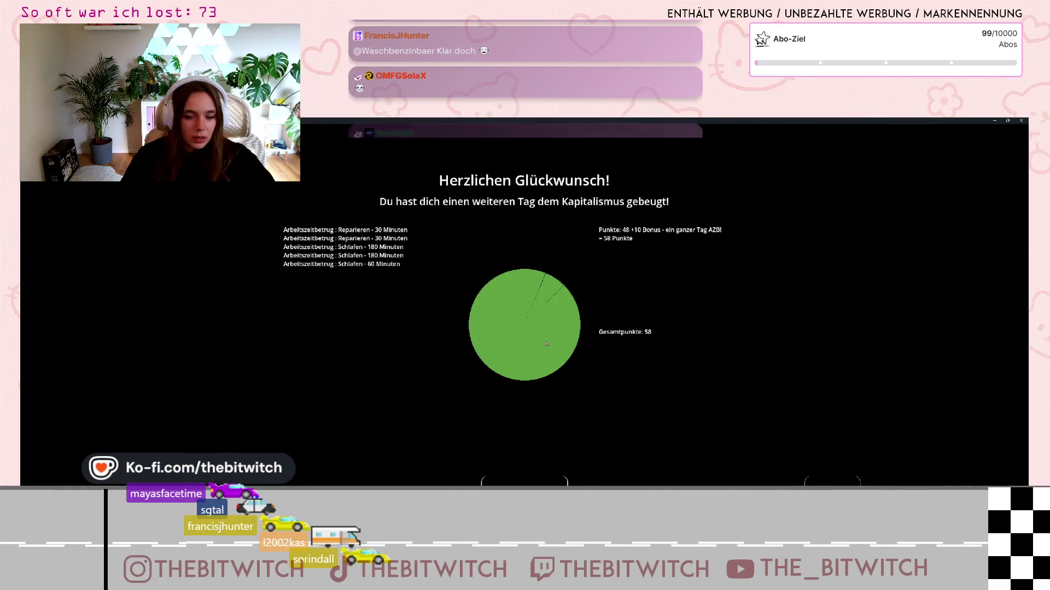
pyautogui.click(546, 343)
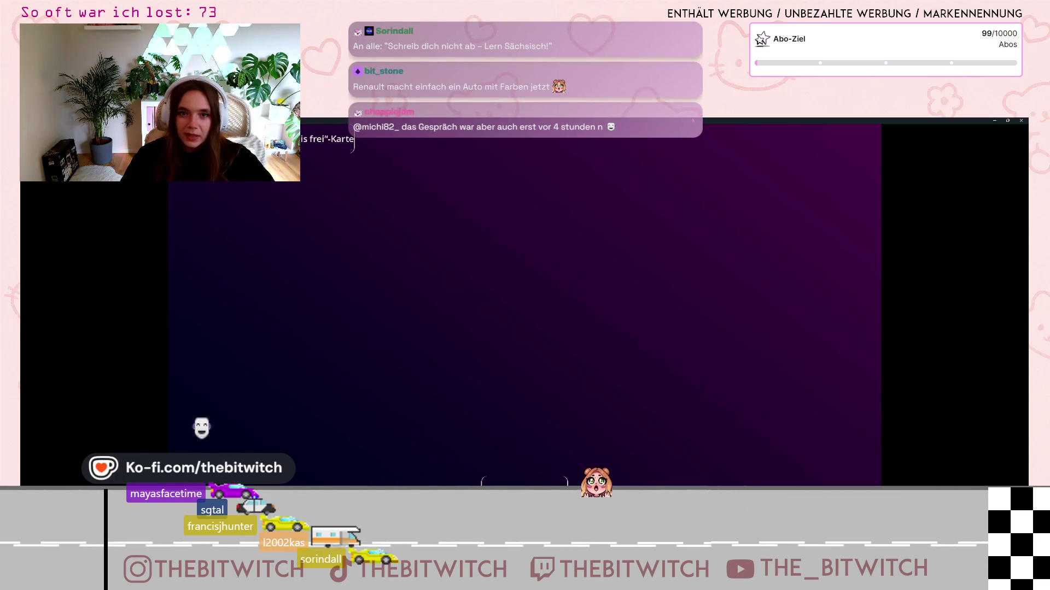
# - Stop the full game and run the skilltree scene alone with F6, nudging its window
pyautogui.press('Escape')
pyautogui.press('F6')
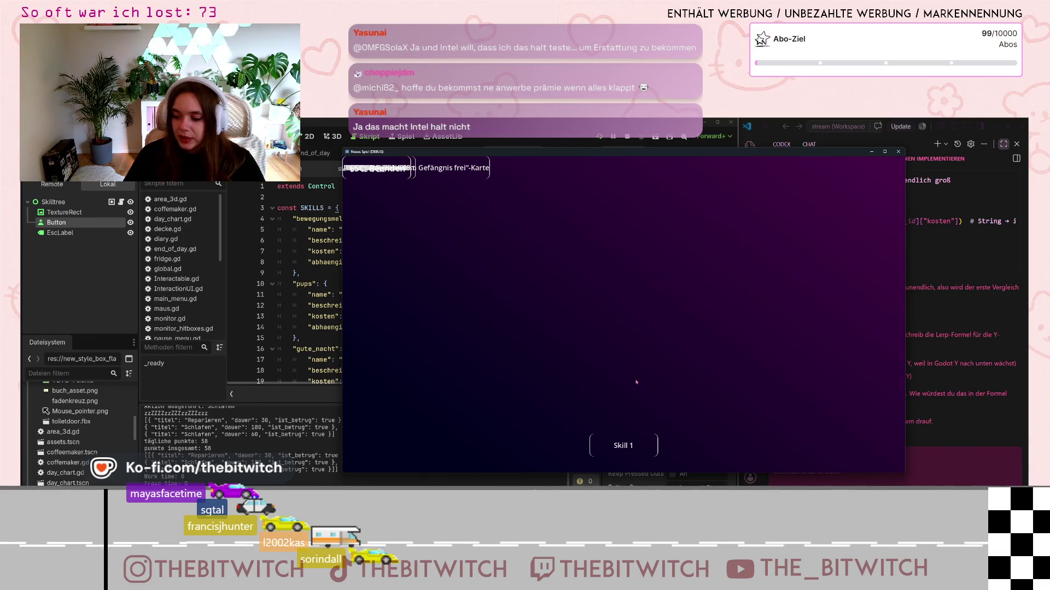
pyautogui.moveTo(609, 156); pyautogui.dragTo(628, 181)
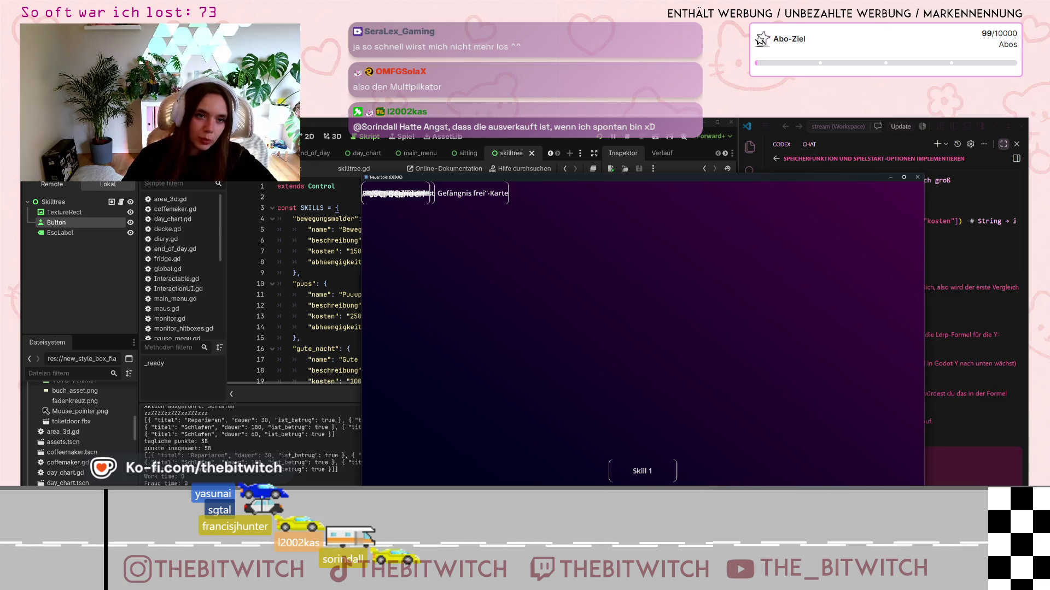
# - Move the skill tree test window aside to view the script, then close it
pyautogui.moveTo(611, 181)
pyautogui.mouseDown()
pyautogui.moveTo(771, 196)
pyautogui.moveTo(929, 239)
pyautogui.moveTo(607, 205)
pyautogui.mouseUp()
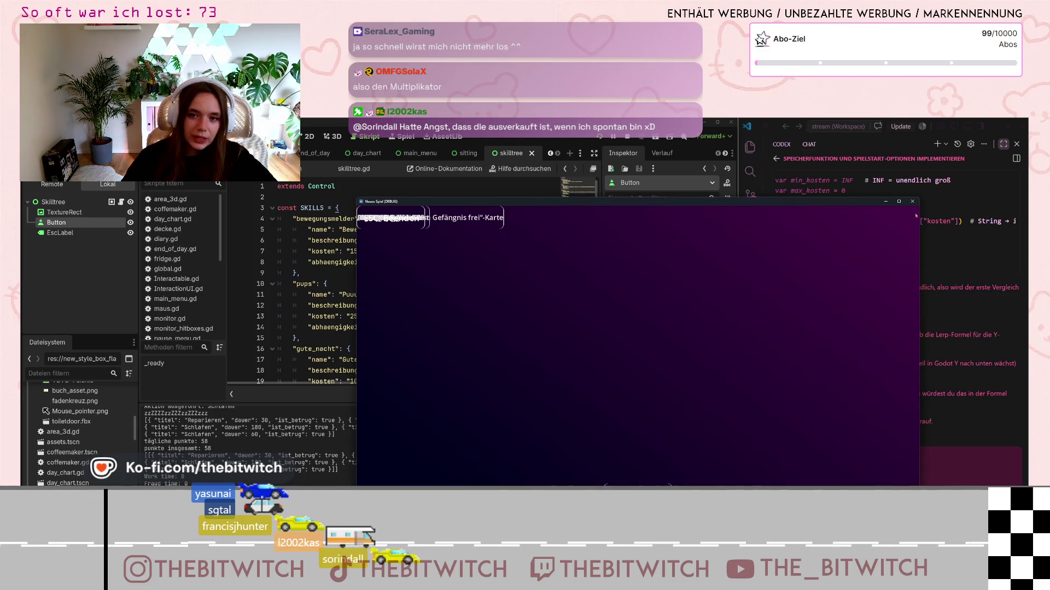
pyautogui.click(886, 201)
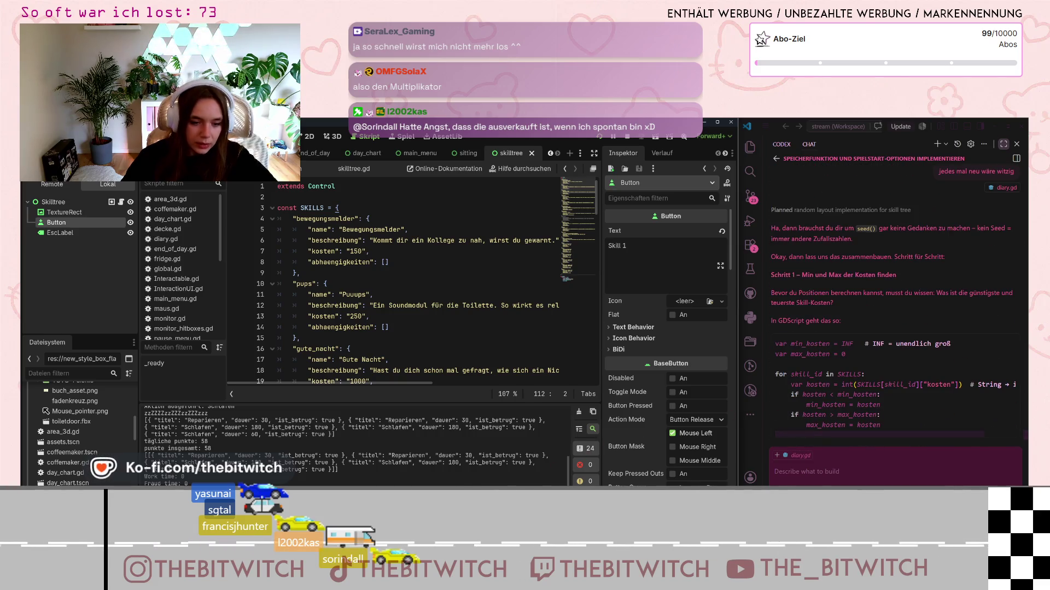
# - Switch to the Projektplan notes page and scroll down through it
pyautogui.hotkey('alt', 'Tab')
pyautogui.scroll(-5, 592, 417)
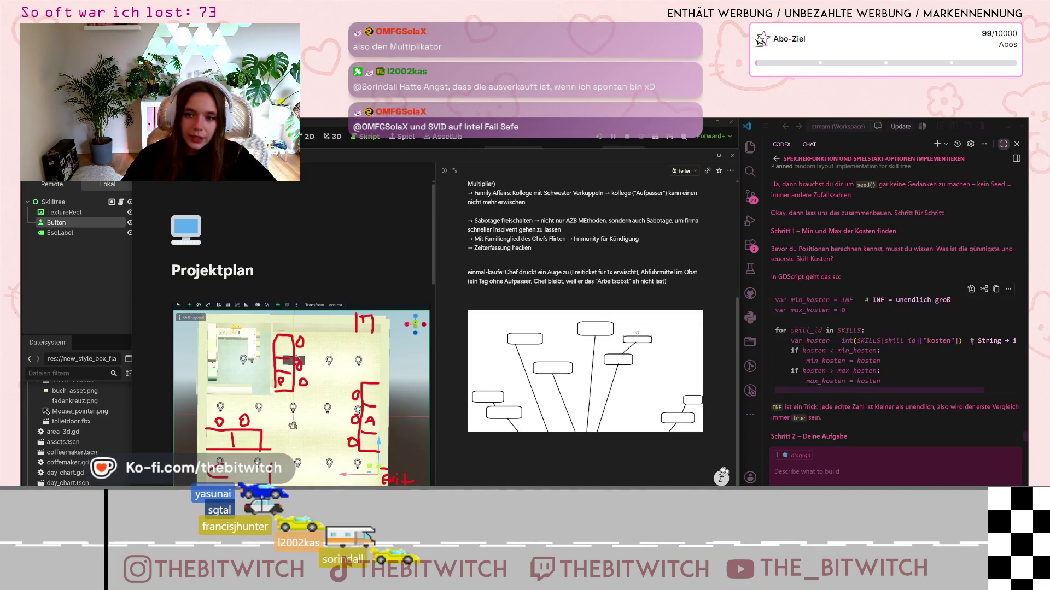
# - Minimize the Godot editor to view the whole Projektplan page, then switch back
pyautogui.scroll(2, 973, 346)
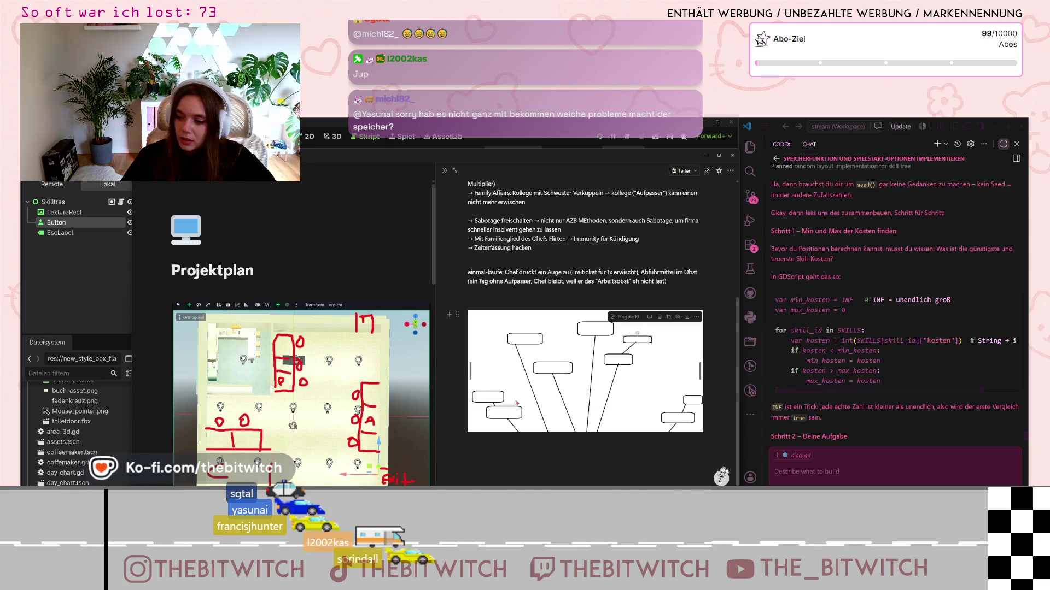
pyautogui.moveTo(280, 335)
pyautogui.moveTo(676, 377)
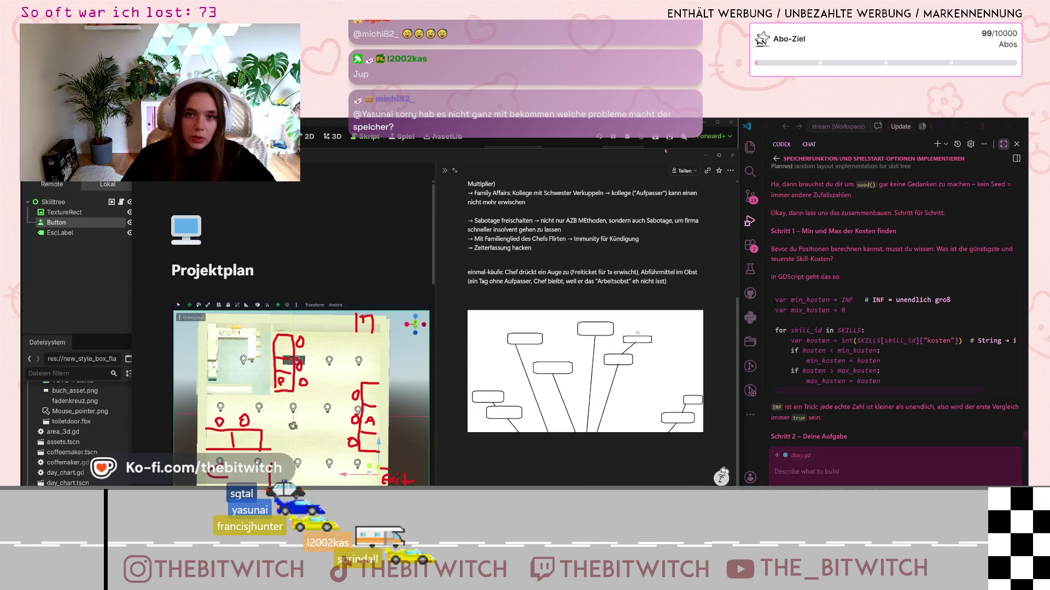
pyautogui.click(705, 122)
pyautogui.moveTo(539, 392)
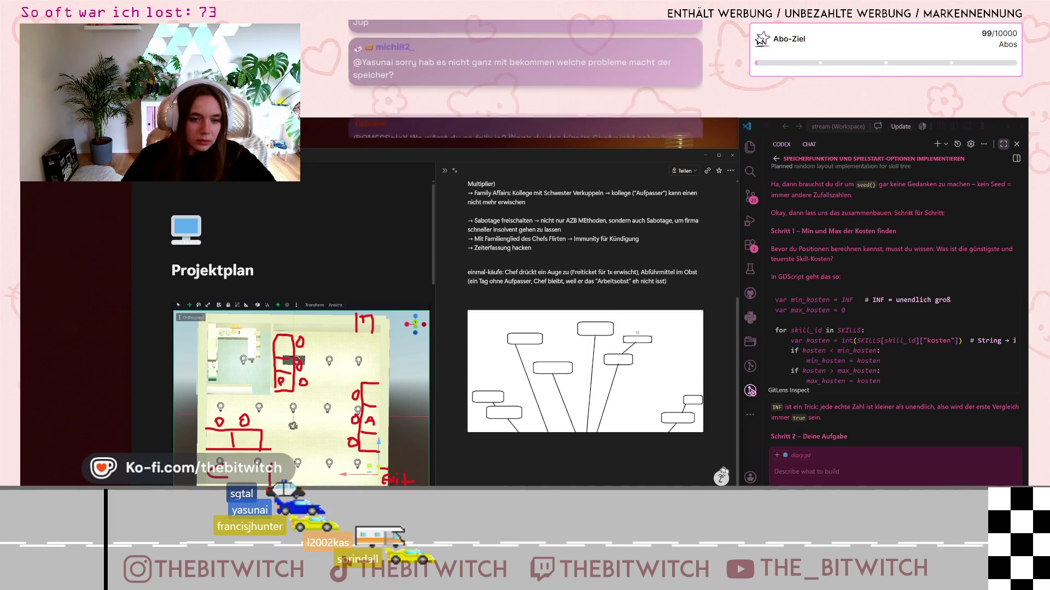
pyautogui.hotkey('alt', 'Tab')
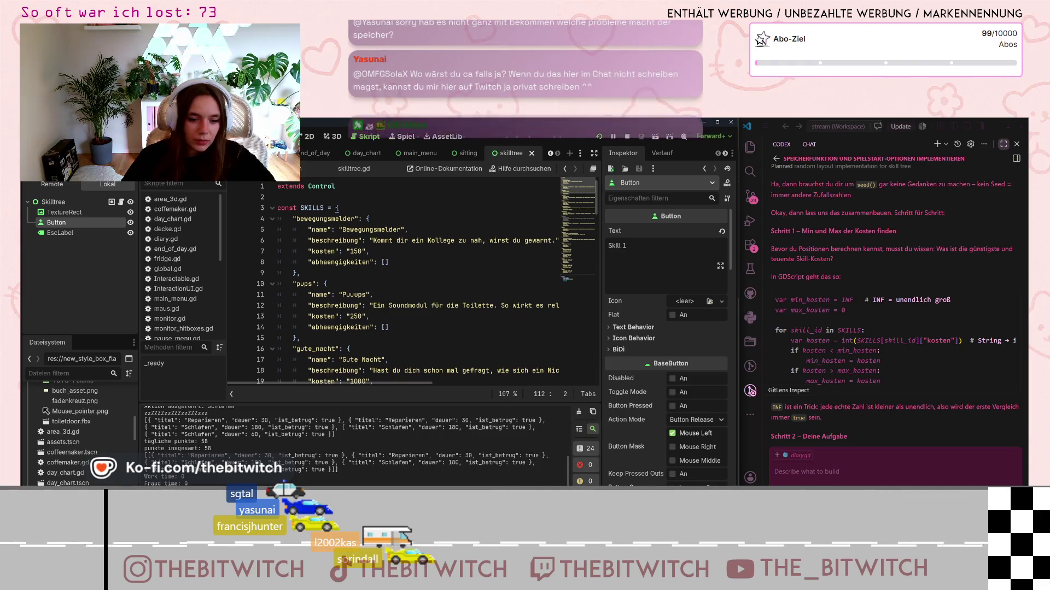
# - Hide the Godot editor once more, then bring skilltree.gd back in front
pyautogui.click(705, 122)
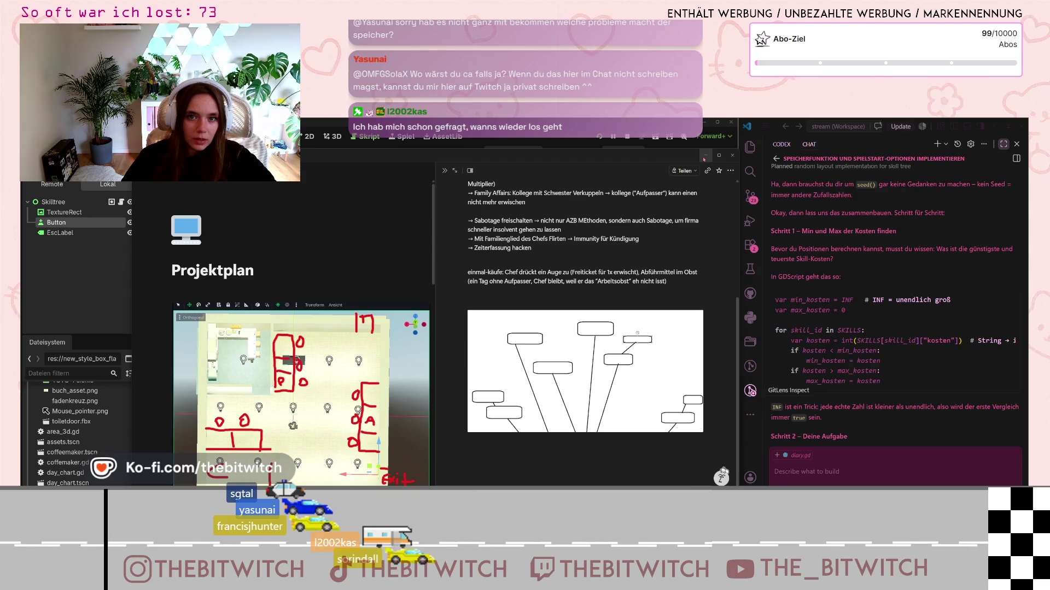
pyautogui.hotkey('alt', 'Tab')
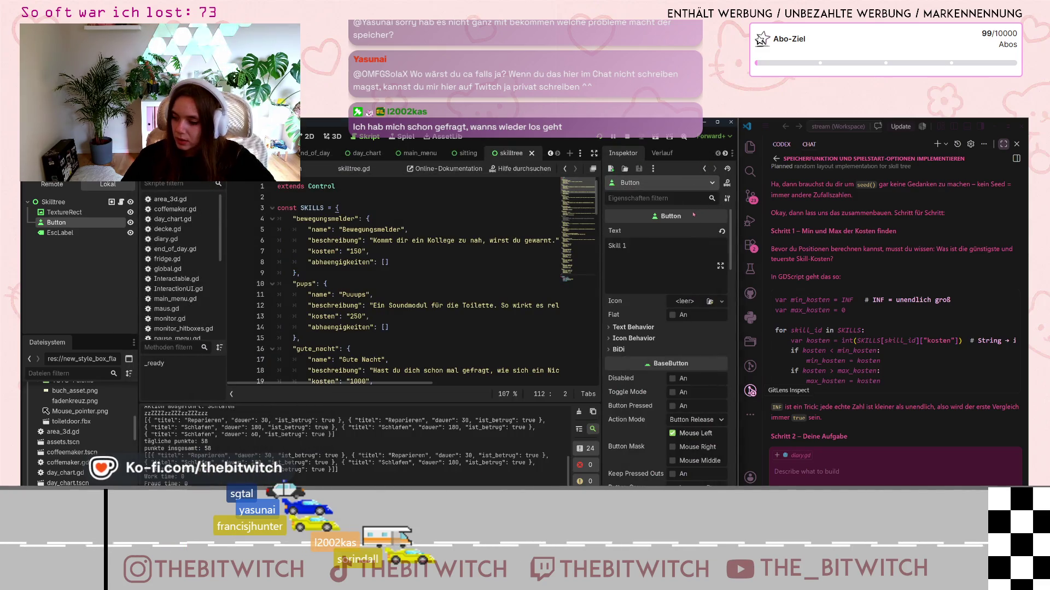
pyautogui.moveTo(673, 227)
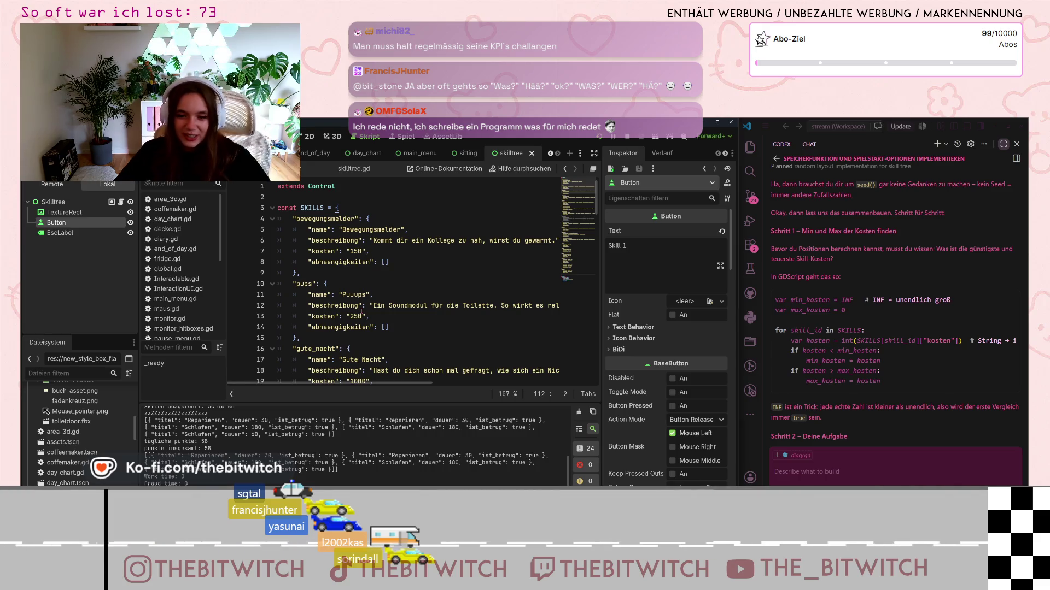
pyautogui.scroll(3, 843, 263)
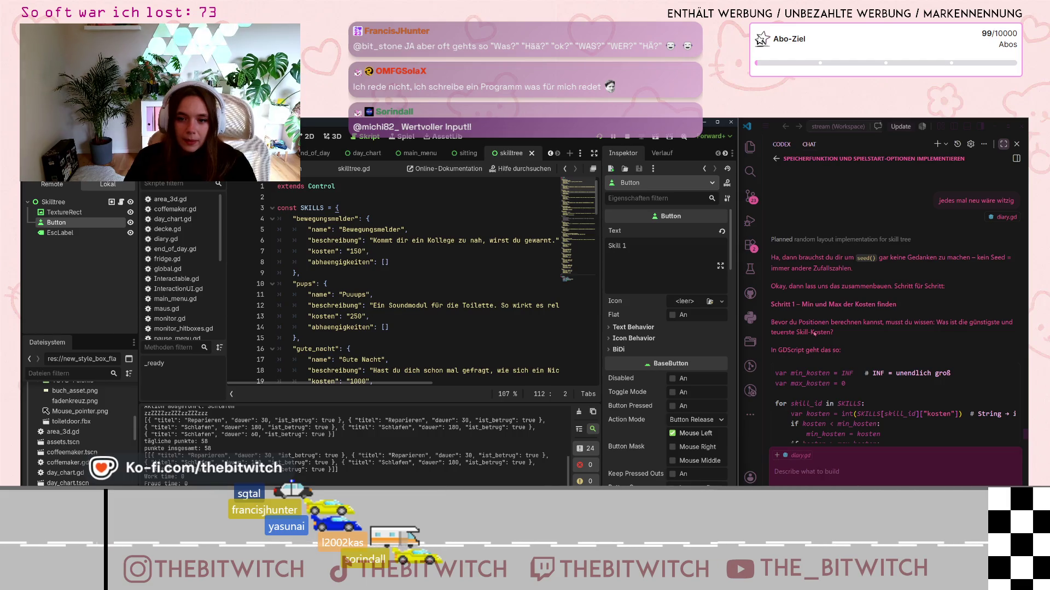
# - Scroll the assistant chat to Schritt 2 and begin typing 'muss das für jeden "'
pyautogui.scroll(-3, 826, 344)
pyautogui.scroll(-5, 835, 361)
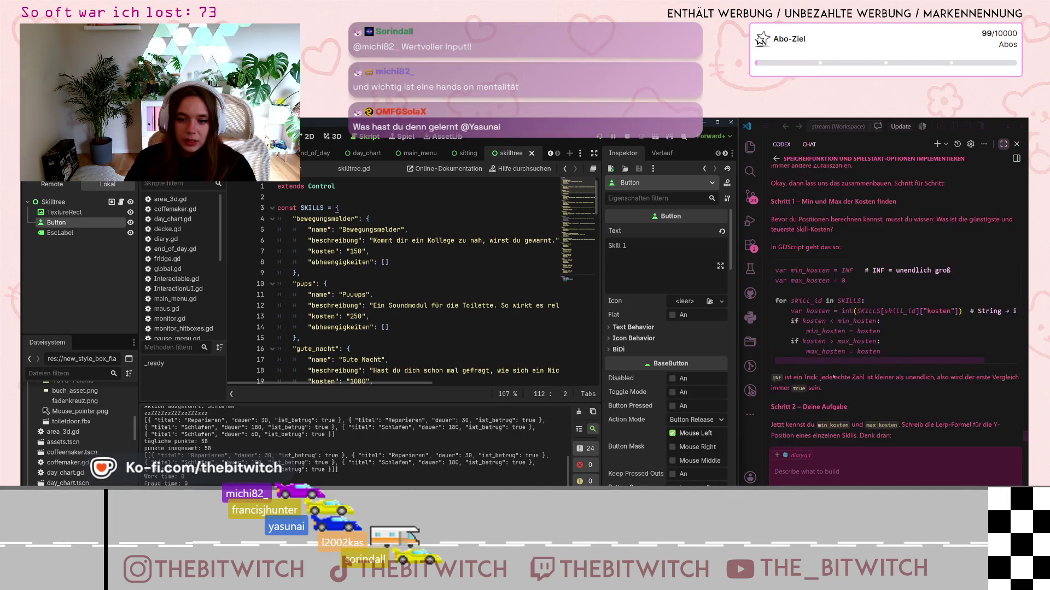
pyautogui.click(826, 483)
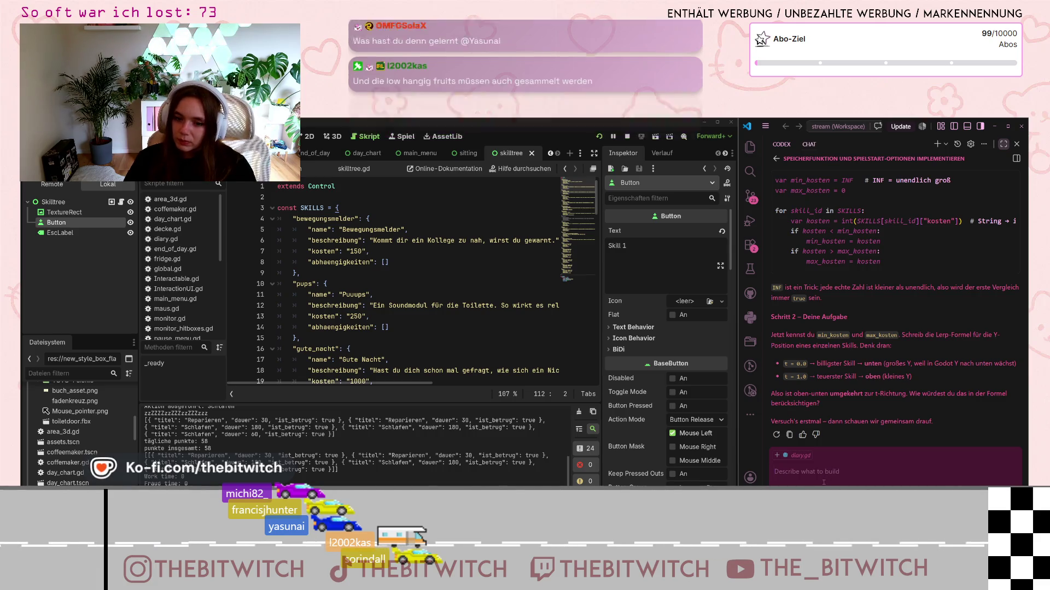
pyautogui.write('muss')
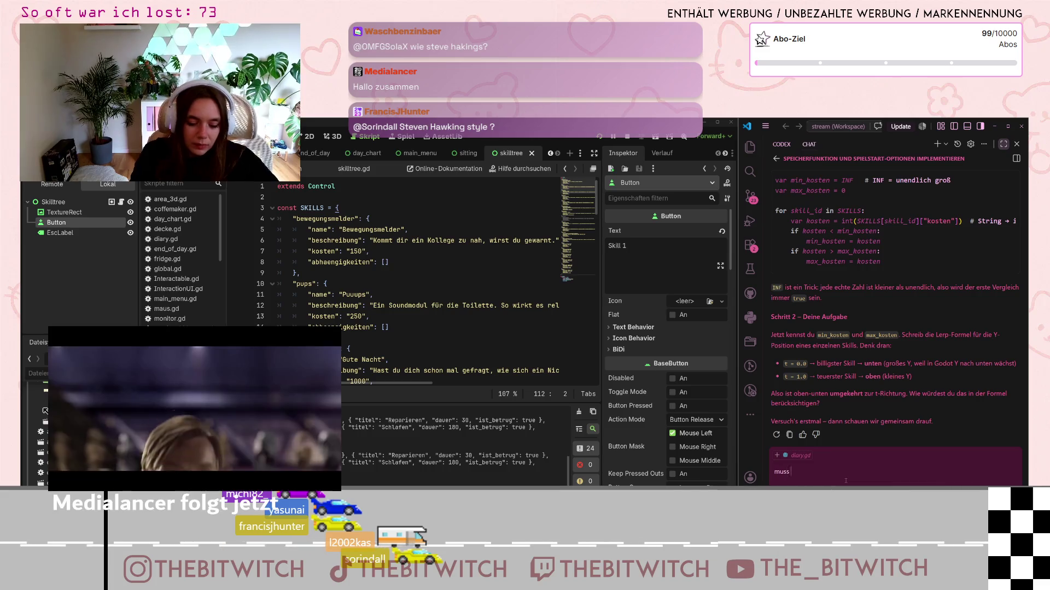
pyautogui.write(' das für jeden "')
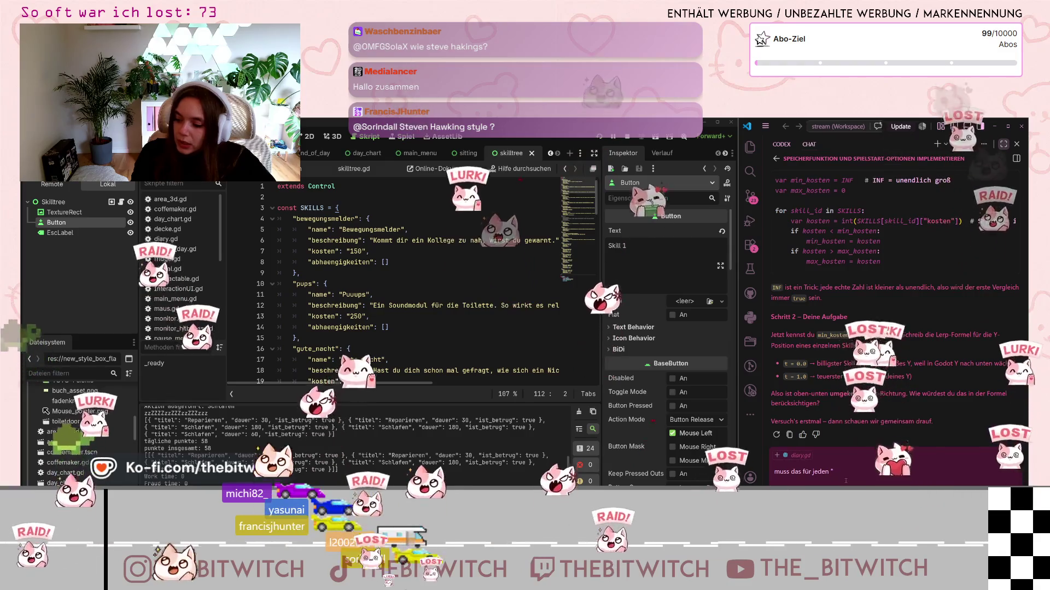
# - Finish the question 'muss das für jeden "strang" dann einzeln sein?' and send it
pyautogui.write('strang')
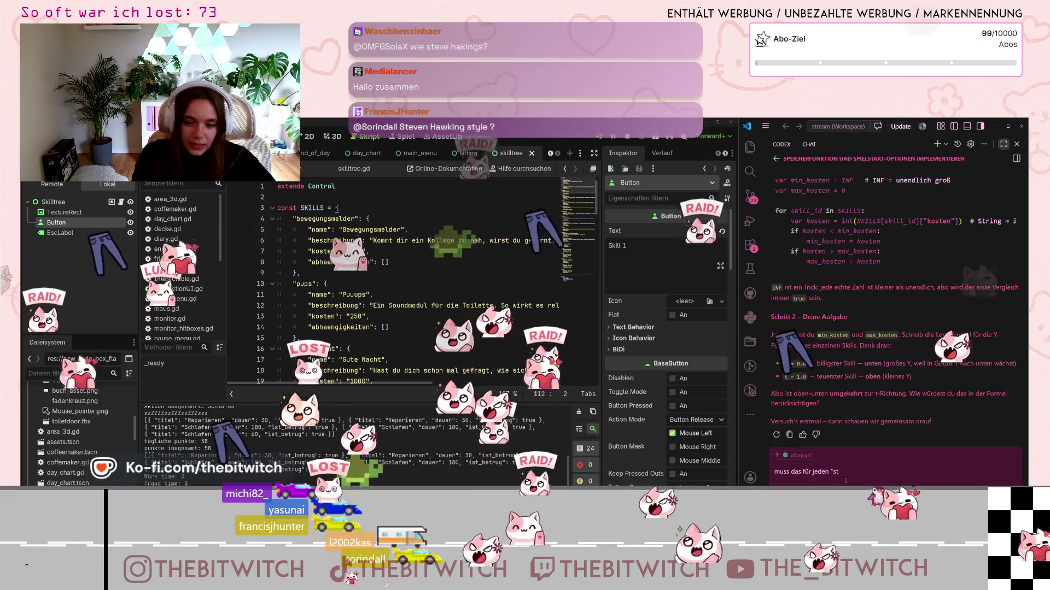
pyautogui.write('" d')
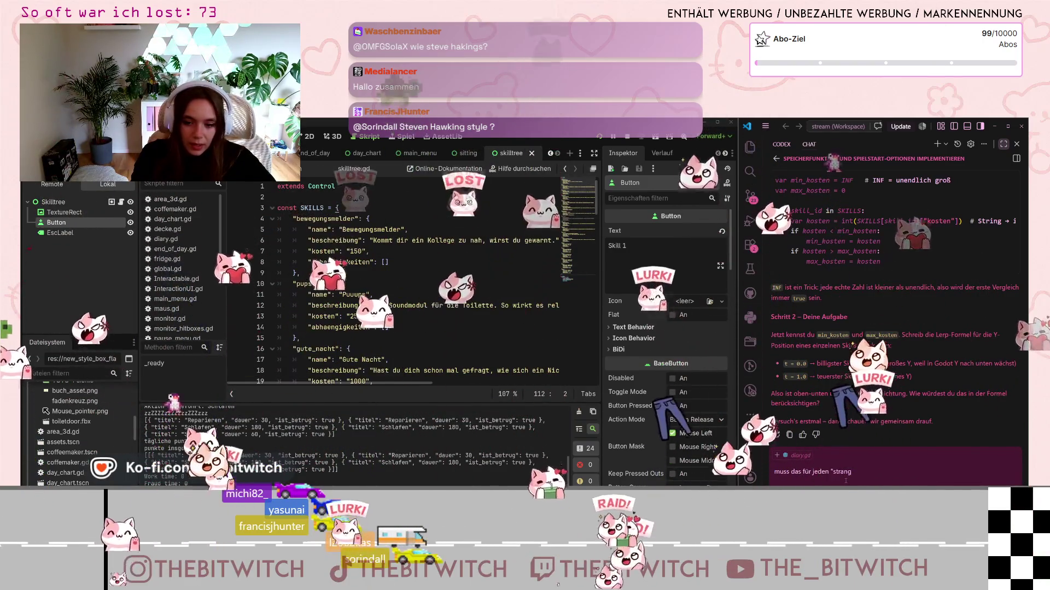
pyautogui.write('ann einzeln sein')
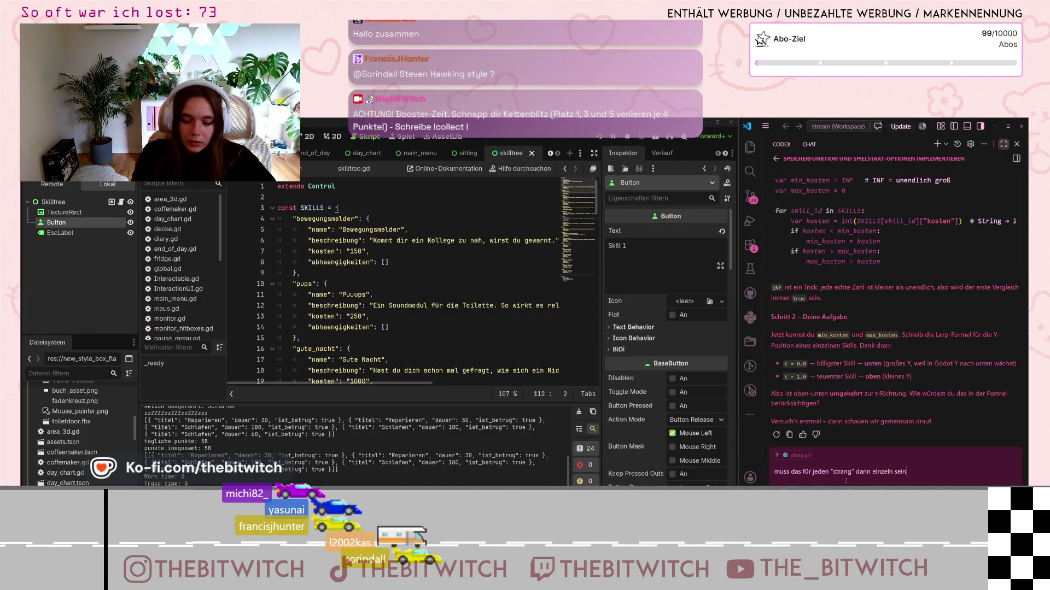
pyautogui.write('?')
pyautogui.press('Return')
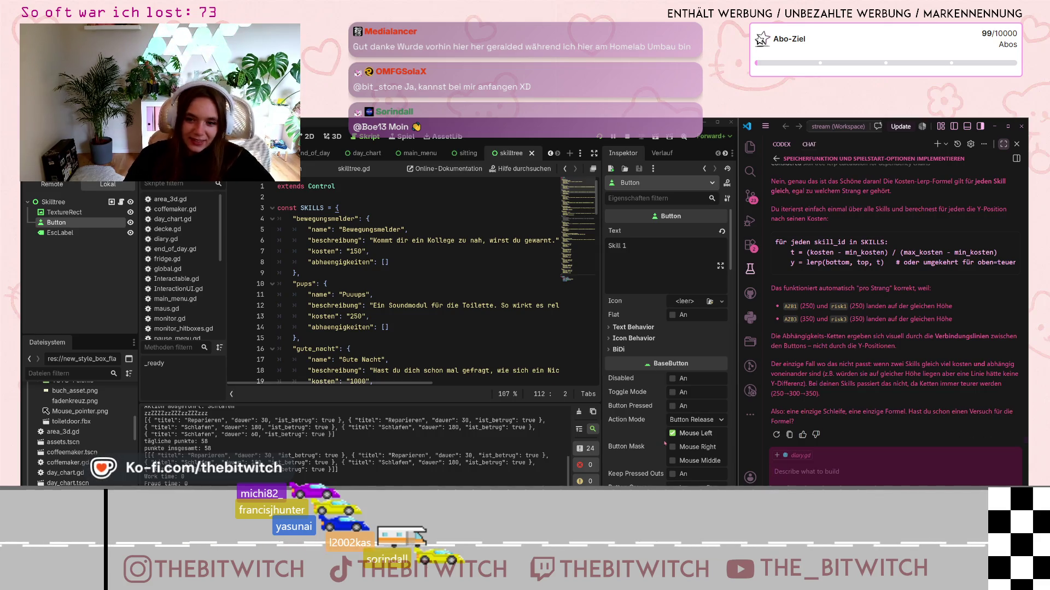
# - Scroll the assistant's reply to read why one cost-based lerp formula positions every skill regardless of strand
pyautogui.scroll(3, 851, 255)
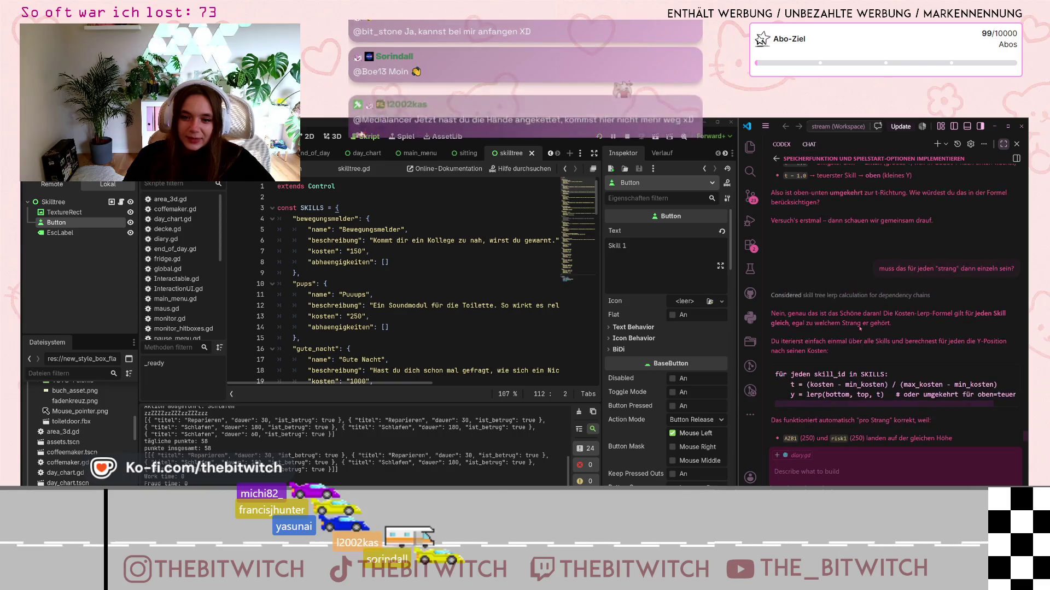
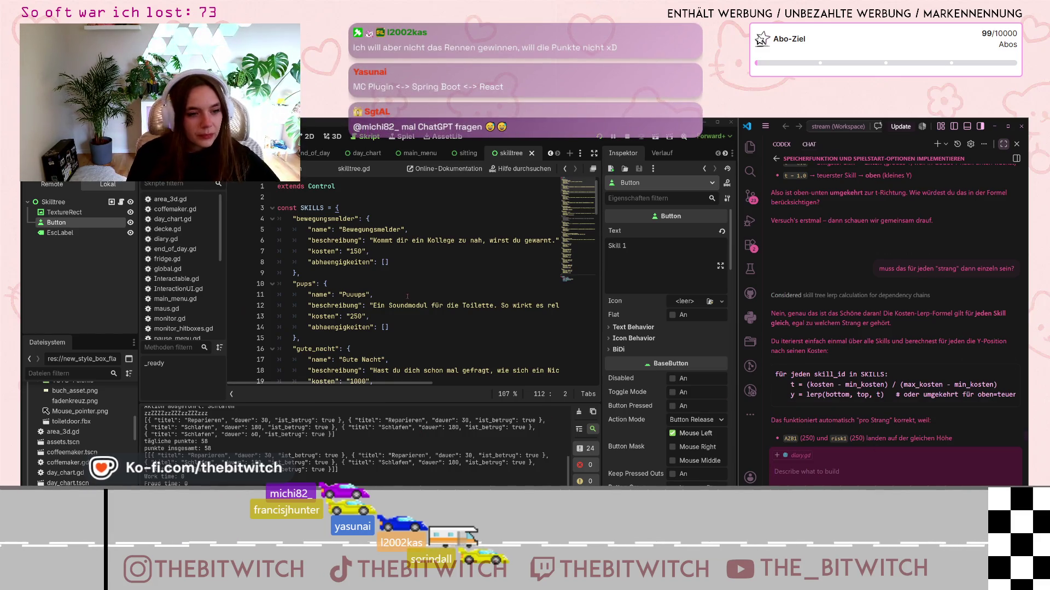
# - Ask the assistant, in German, whether the x-axis and connecting lines can be built automatically too
pyautogui.moveTo(884, 322)
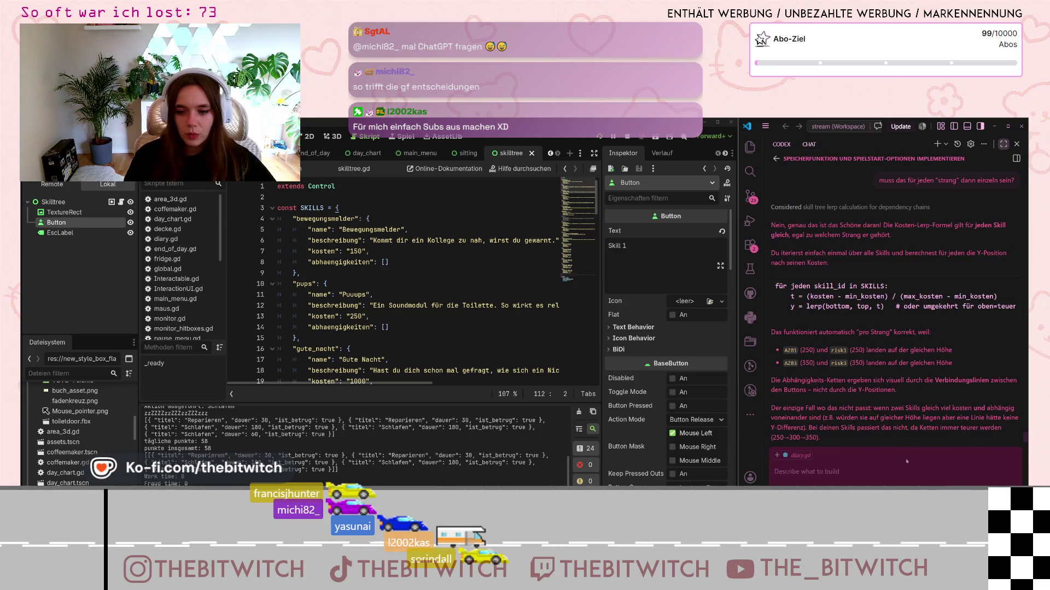
pyautogui.write('aber we')
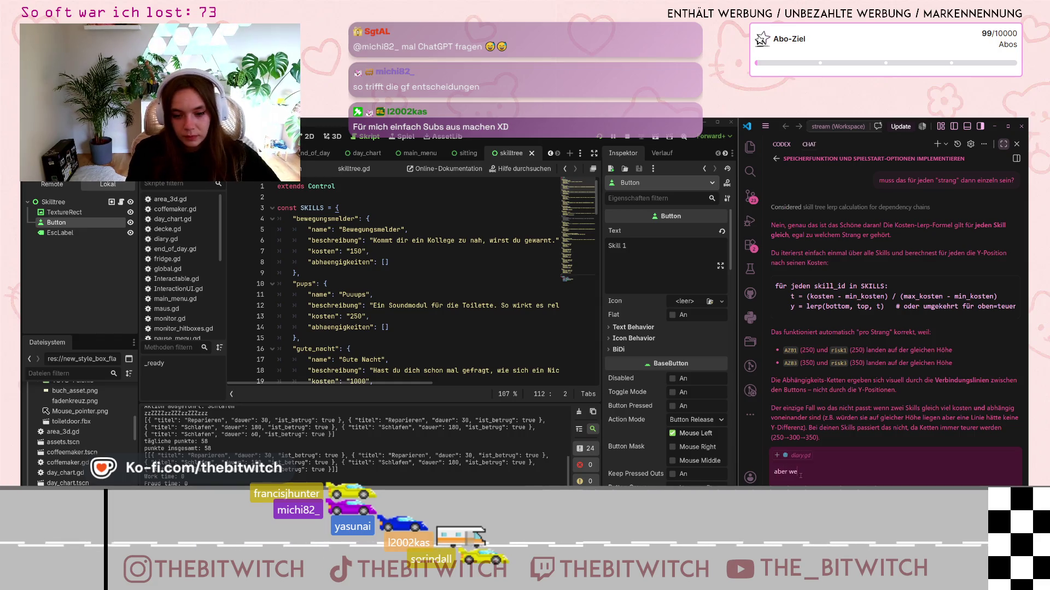
pyautogui.press('BackSpace')
pyautogui.write('ird die x achse u')
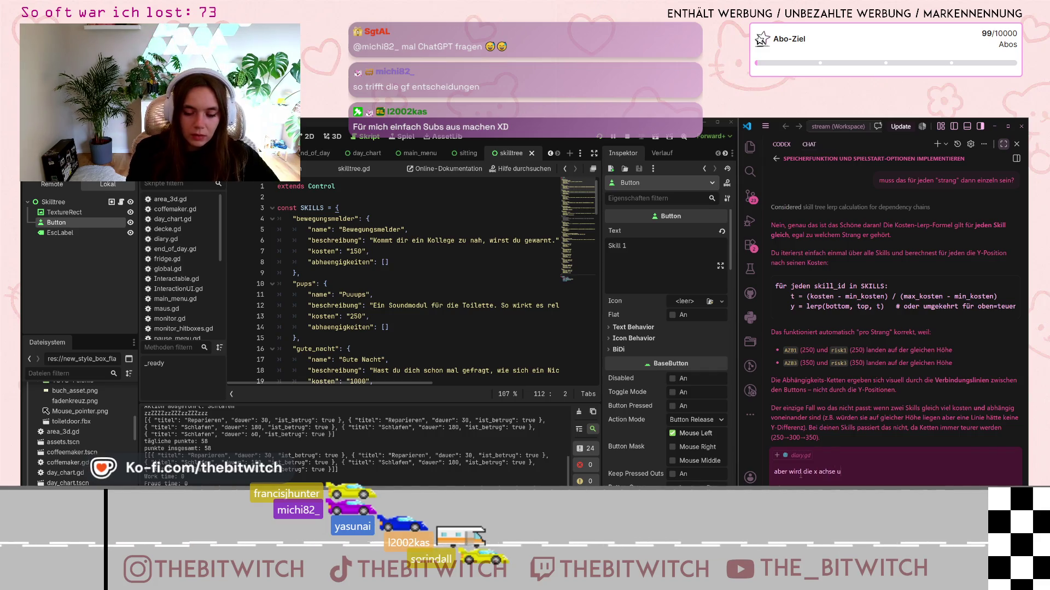
pyautogui.write('an')
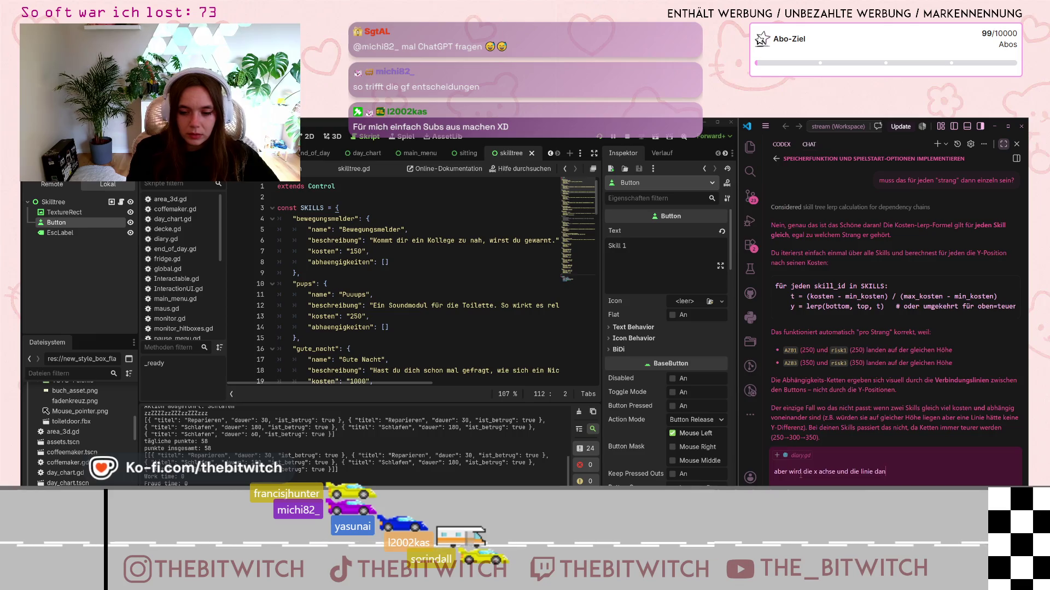
pyautogui.write('n auch automatisch')
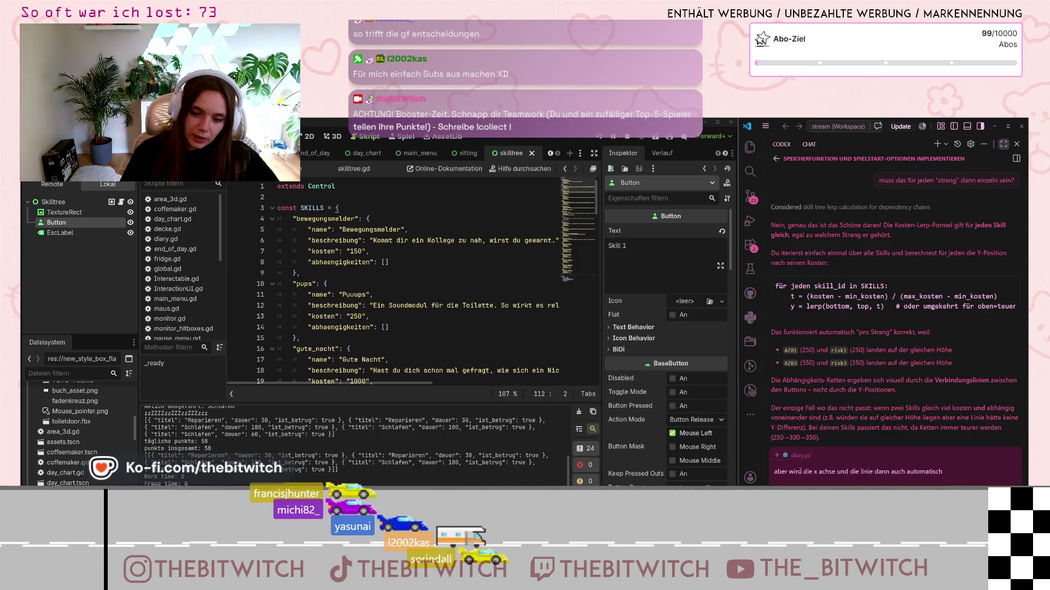
pyautogui.click(777, 465)
pyautogui.hotkey('ctrl', 'shift', 'Right')
pyautogui.hotkey('ctrl', 'shift', 'Right')
pyautogui.write('kann man')
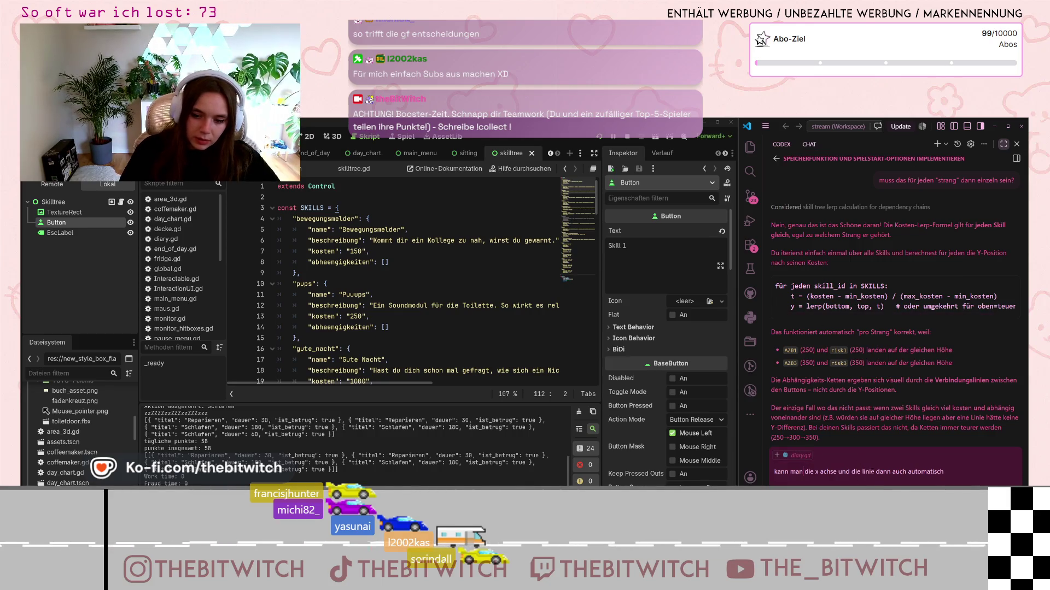
pyautogui.hotkey('ctrl', 'Right')
pyautogui.hotkey('ctrl', 'Right')
pyautogui.hotkey('ctrl', 'Right')
pyautogui.write('n')
pyautogui.write(' einbauen')
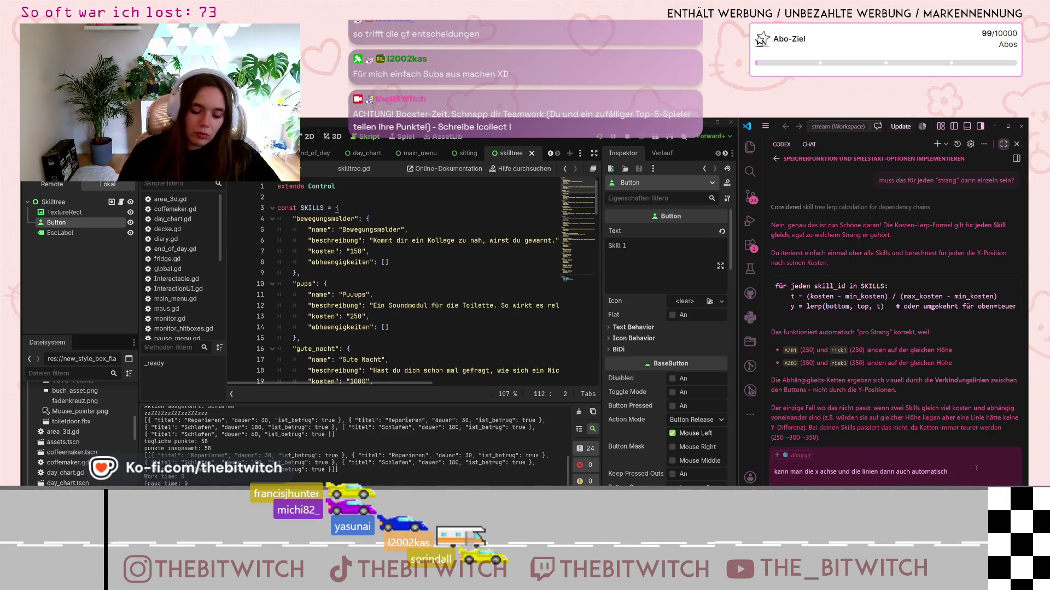
pyautogui.write('?')
pyautogui.press('Return')
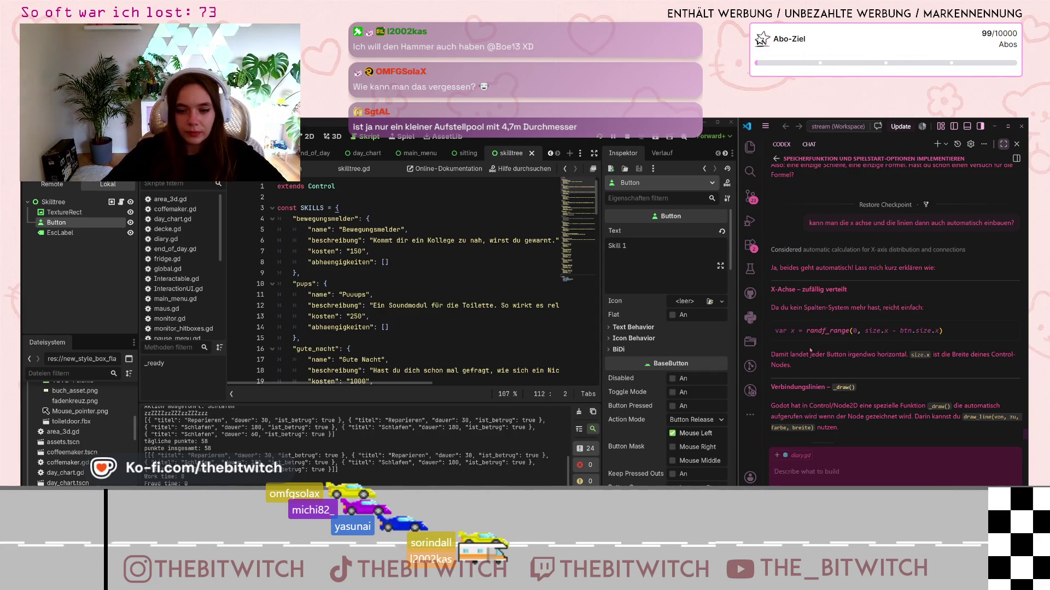
# - With diary.gd attached, tell the assistant related skills need similar x values, not random horizontal positions
pyautogui.write('Es darf ja aber nicht ir')
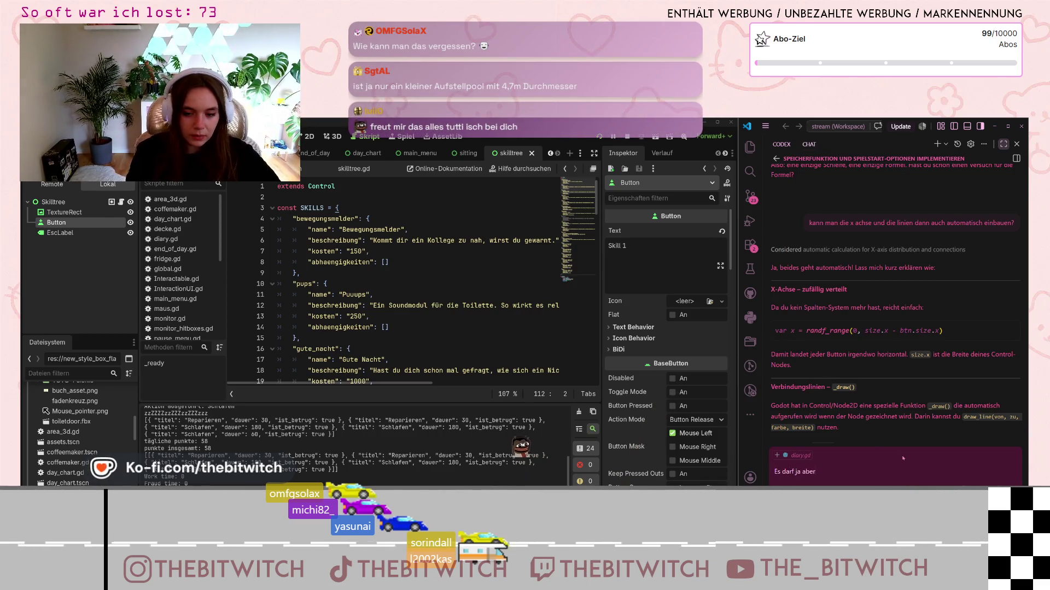
pyautogui.write('gen')
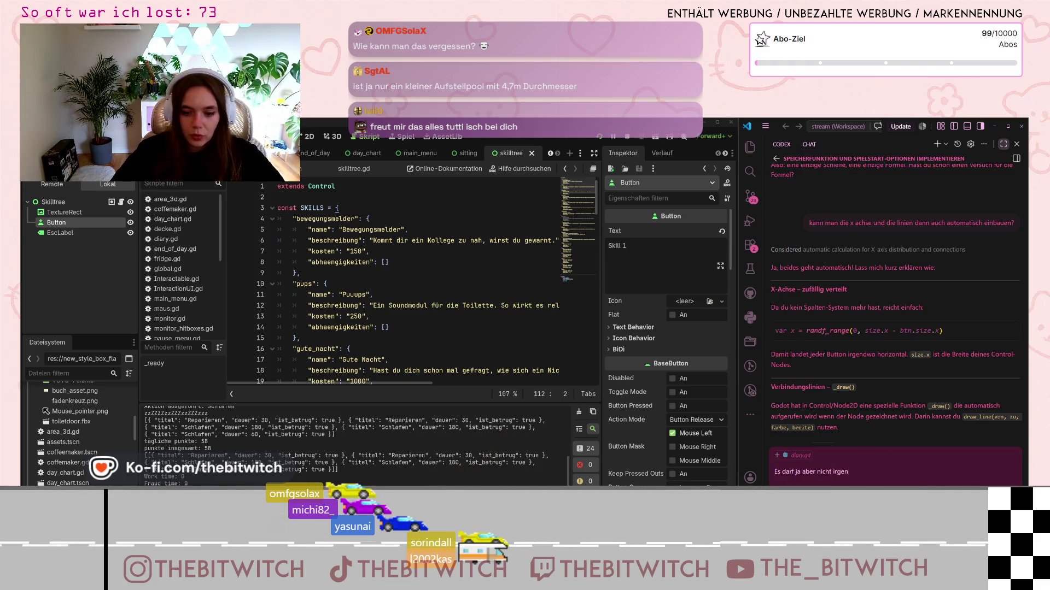
pyautogui.click(776, 454)
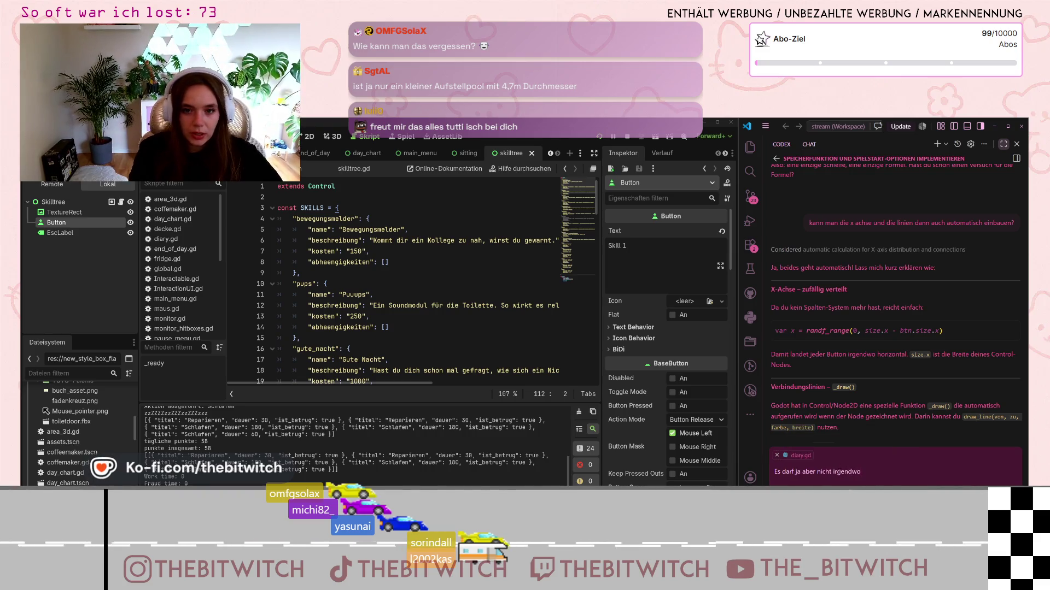
pyautogui.scroll(-10, 852, 403)
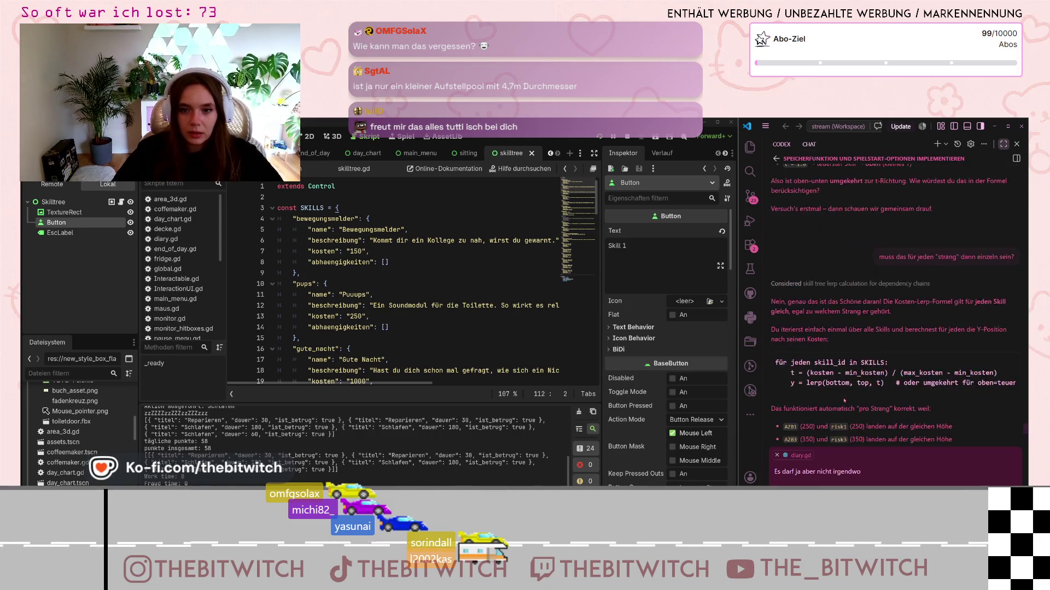
pyautogui.scroll(-10, 841, 395)
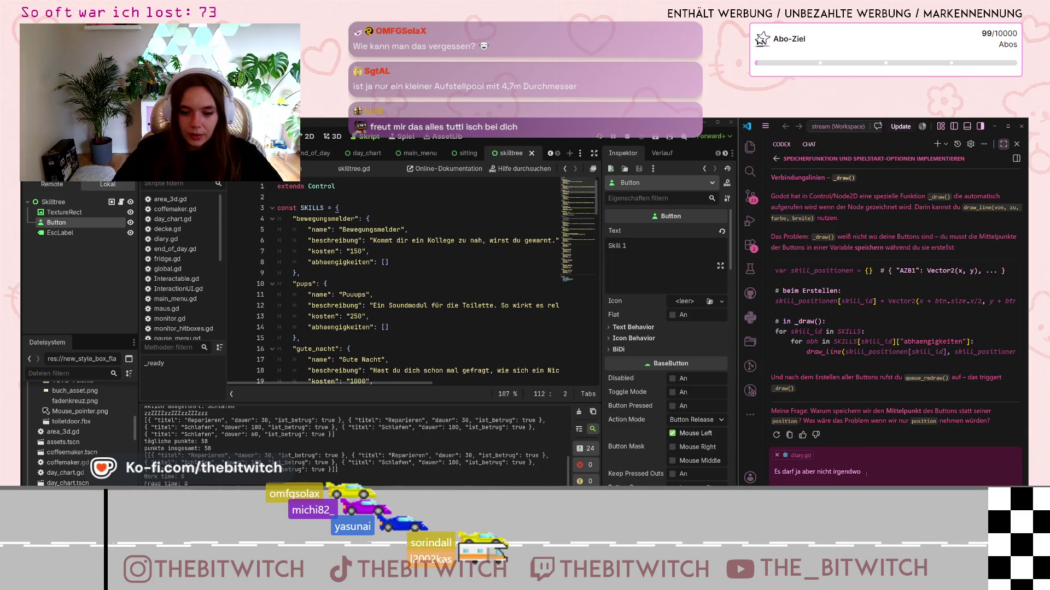
pyautogui.write('horizontal liegen,')
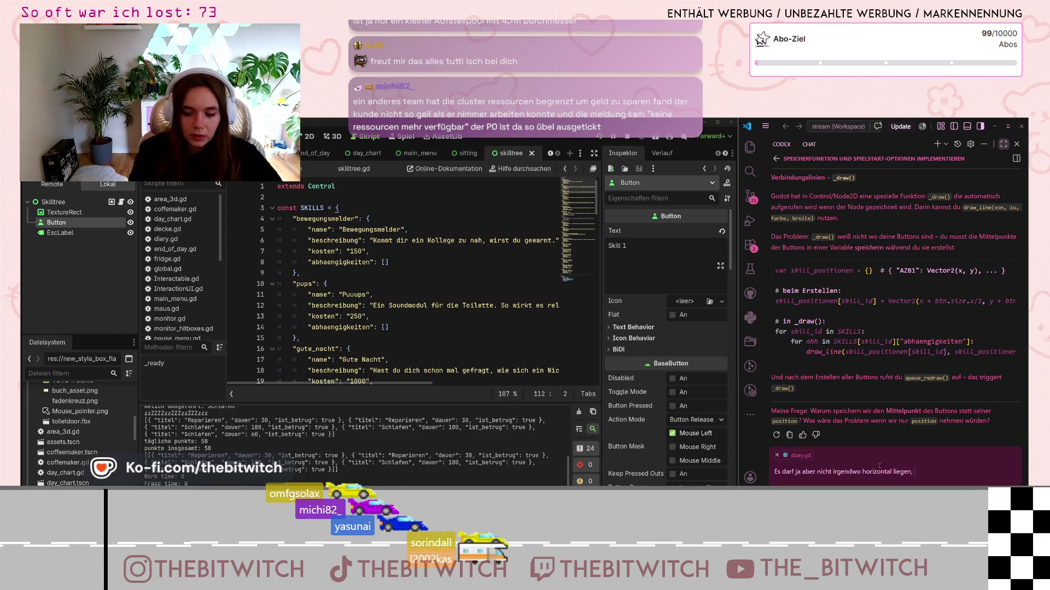
pyautogui.write(' sondern die zusammen')
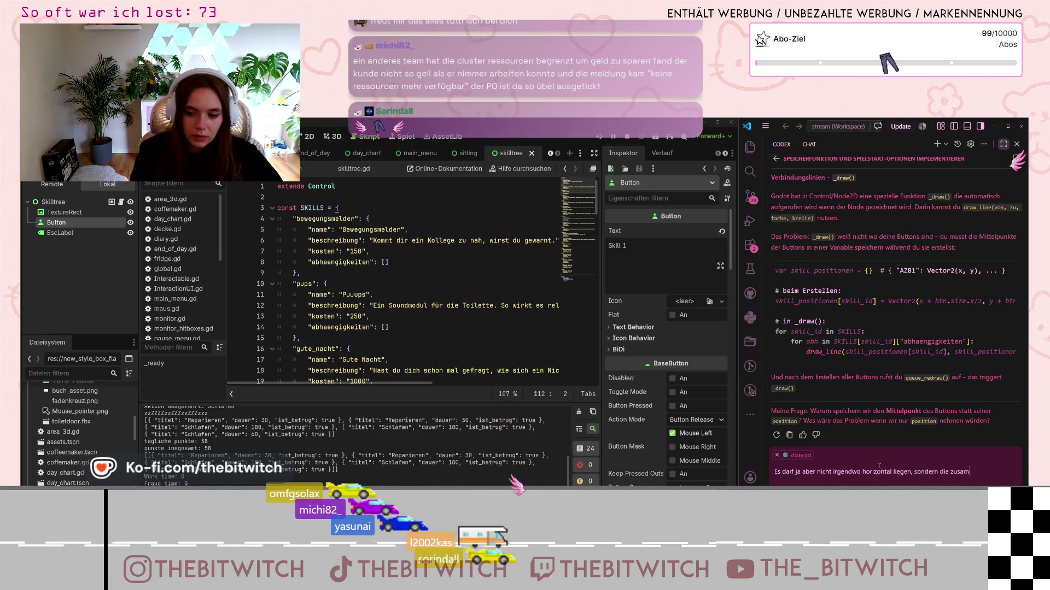
pyautogui.write('gehörig')
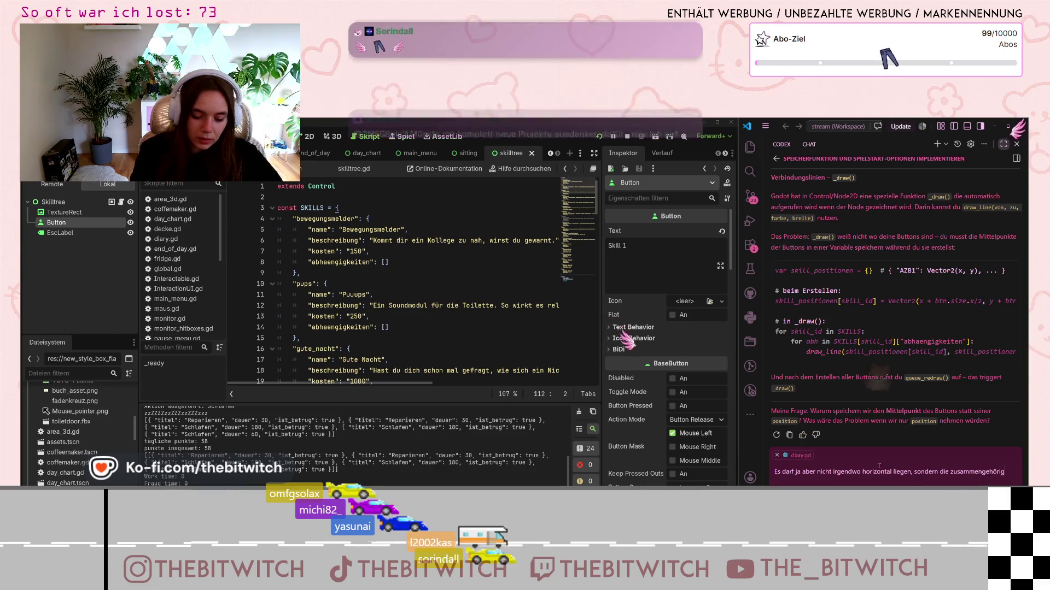
pyautogui.write('en, mu')
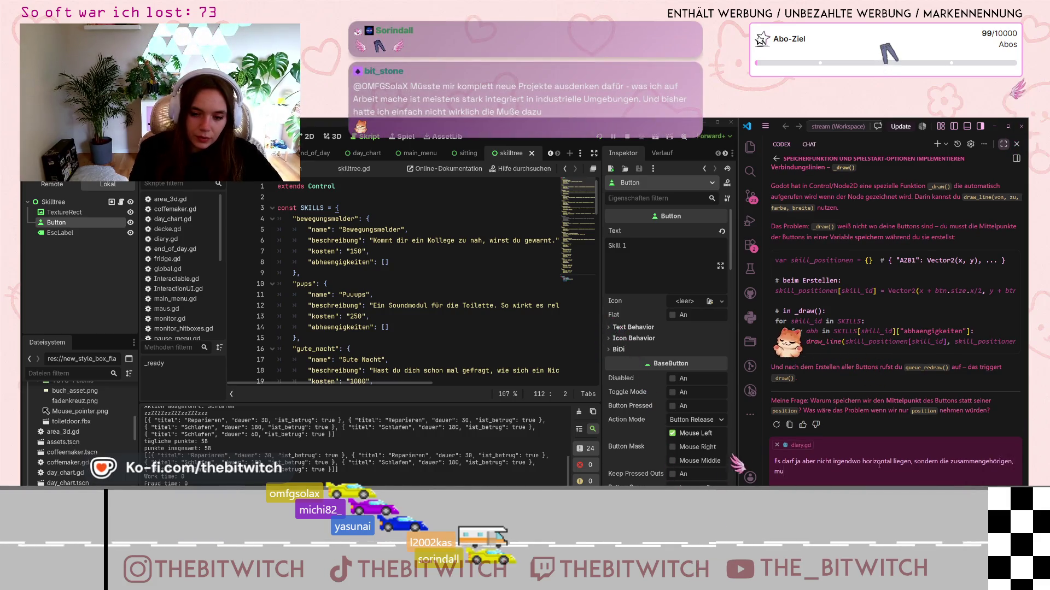
pyautogui.write('üssen ja einen')
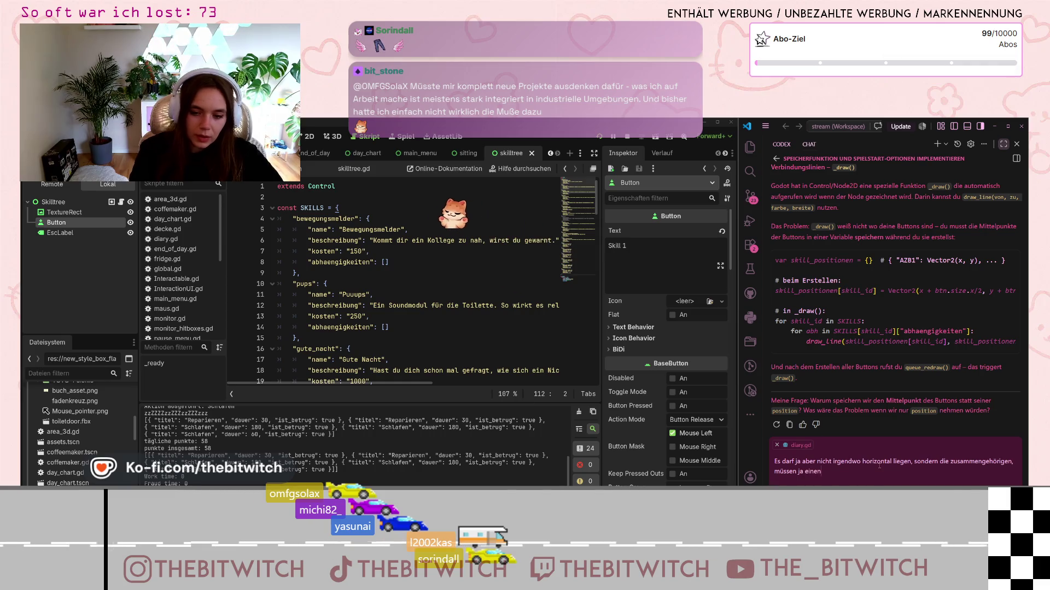
pyautogui.write(' ähnlichen')
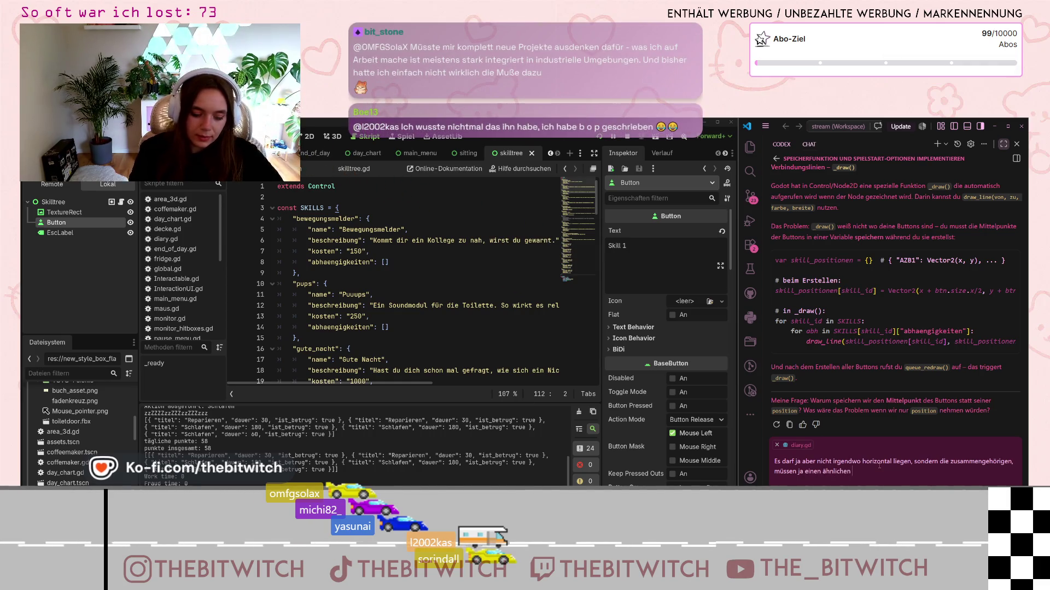
pyautogui.write(' x wert bekommem')
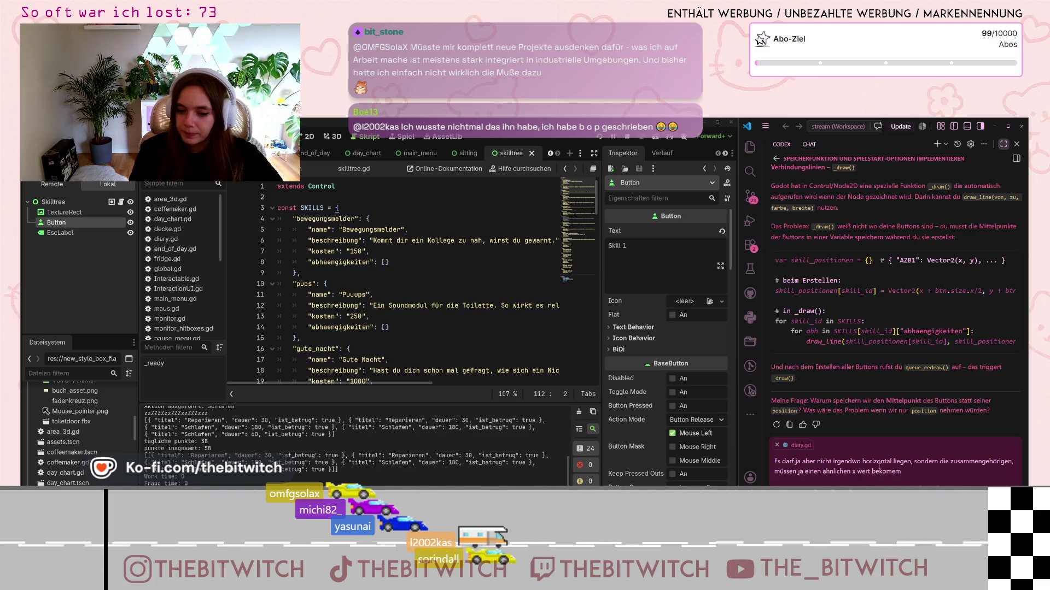
pyautogui.write('n')
pyautogui.press('Return')
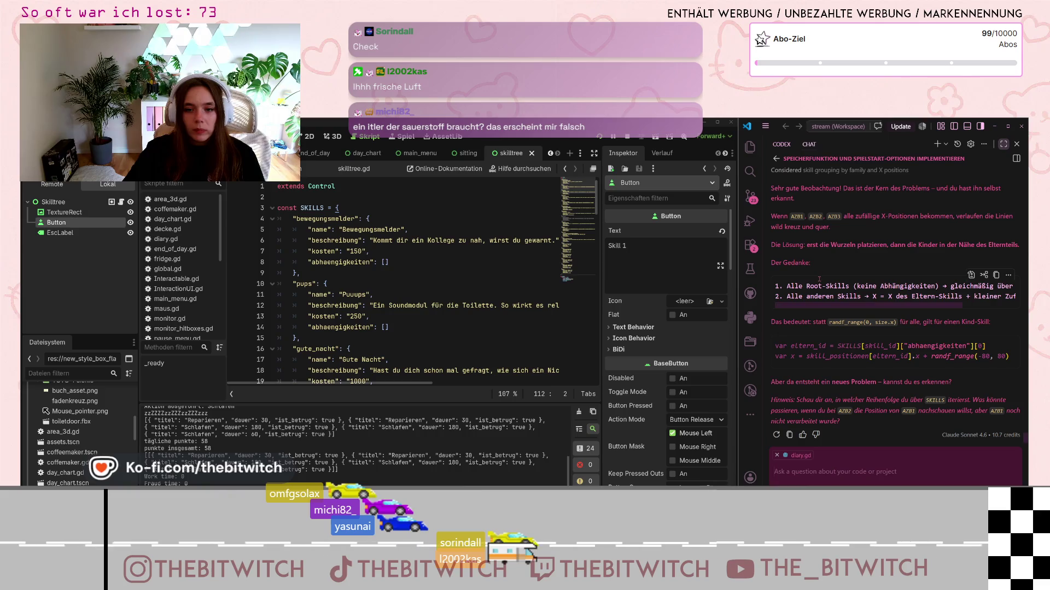
# - Read the reply's root-first placement code, then begin a message asking to be guided ('leite mich mal')
pyautogui.scroll(3, 837, 292)
pyautogui.scroll(-2, 838, 290)
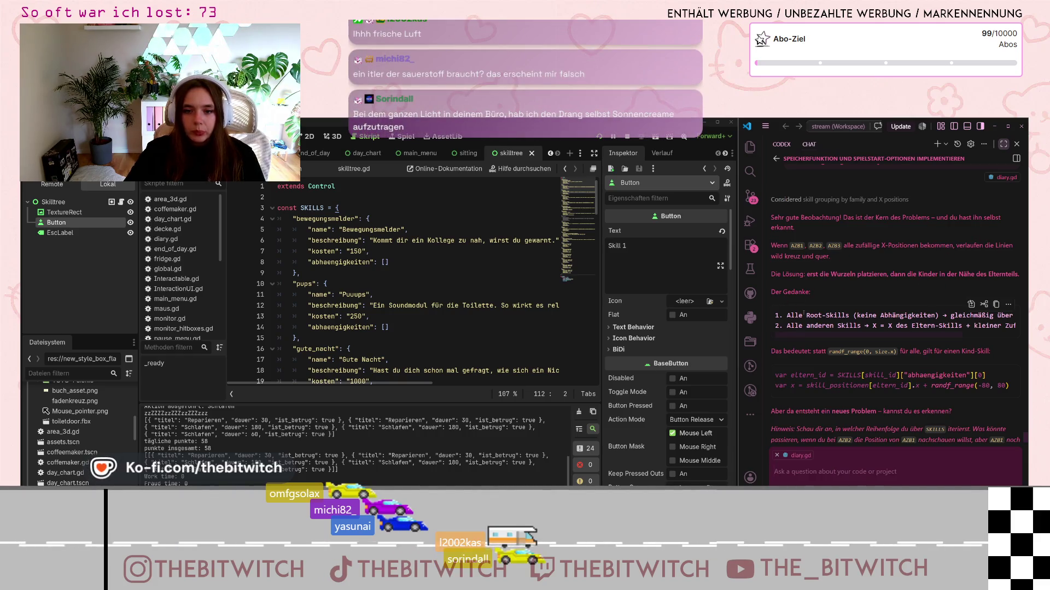
pyautogui.hscroll(2, 859, 336)
pyautogui.moveTo(859, 339)
pyautogui.mouseDown()
pyautogui.moveTo(913, 338)
pyautogui.moveTo(837, 337)
pyautogui.mouseUp()
pyautogui.write('okay, dann')
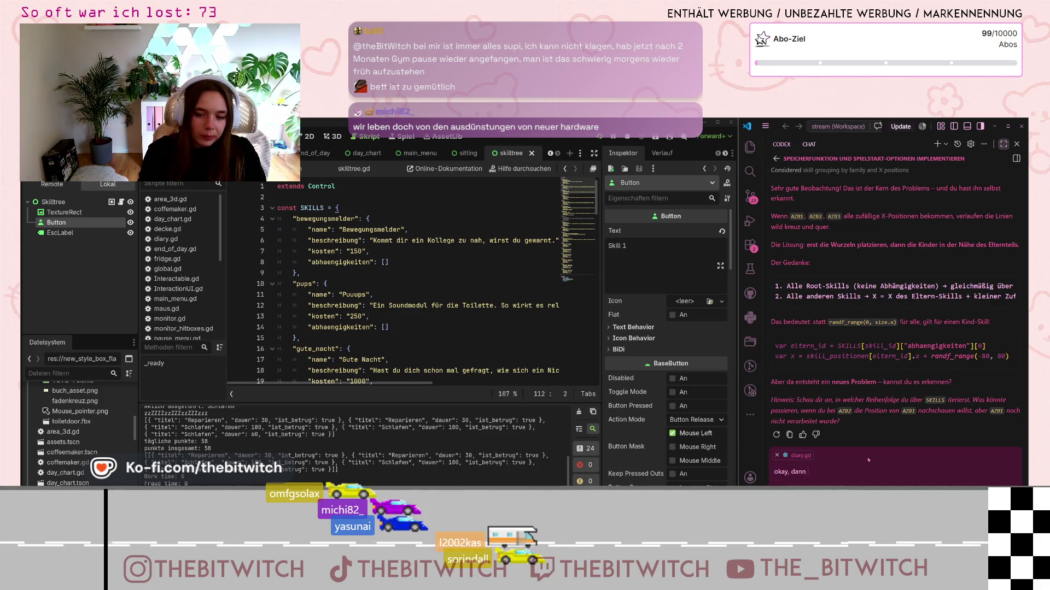
pyautogui.write('leite mich mal durch alles, abe')
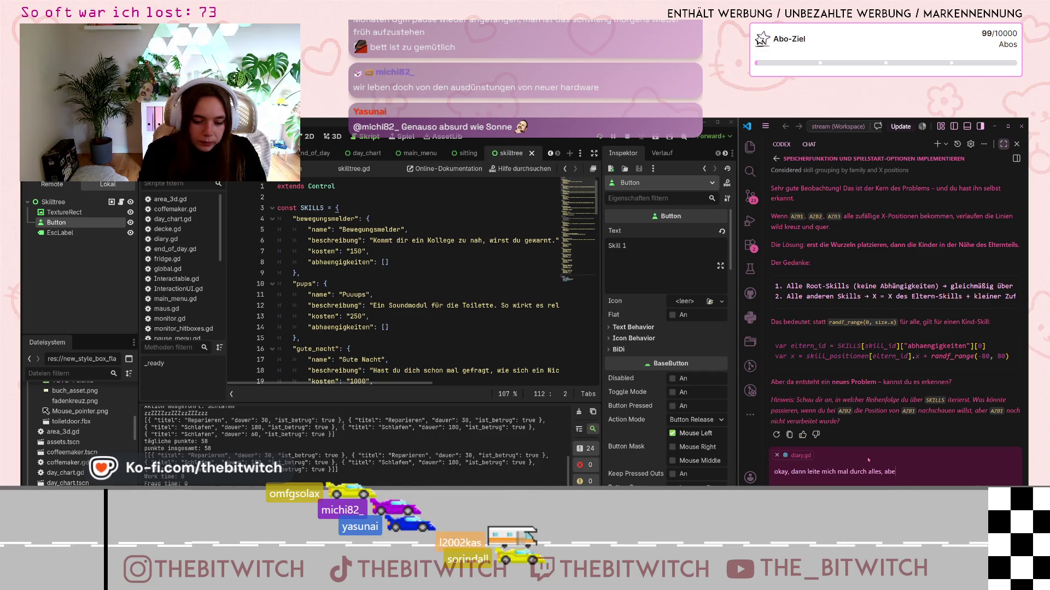
# - Ask the assistant for step-by-step guidance instead of code, so you can write it yourself
pyautogui.write('nfach n')
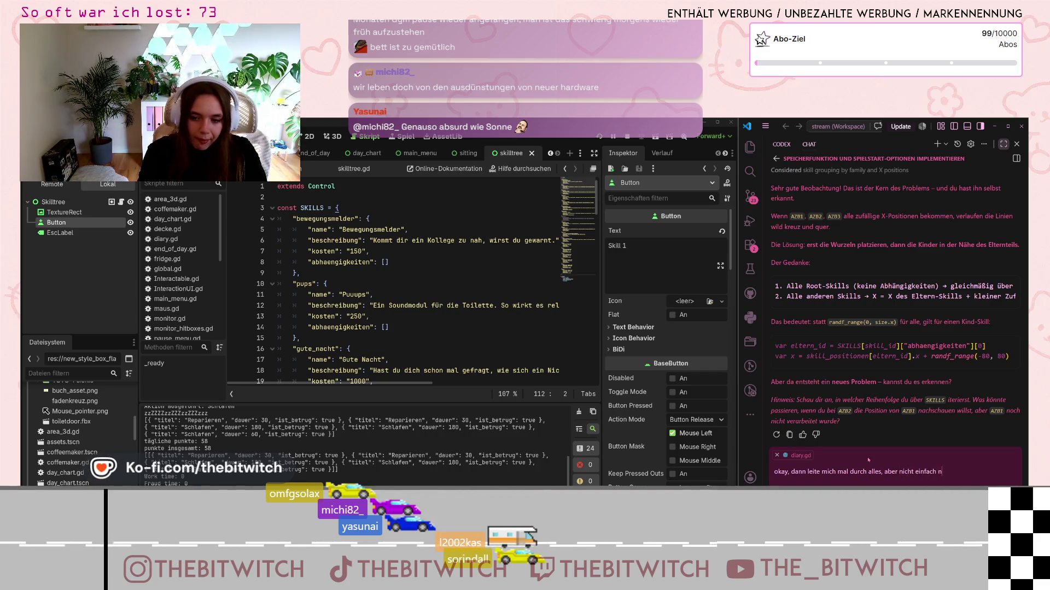
pyautogui.write('ur code geben, sondern so, dass')
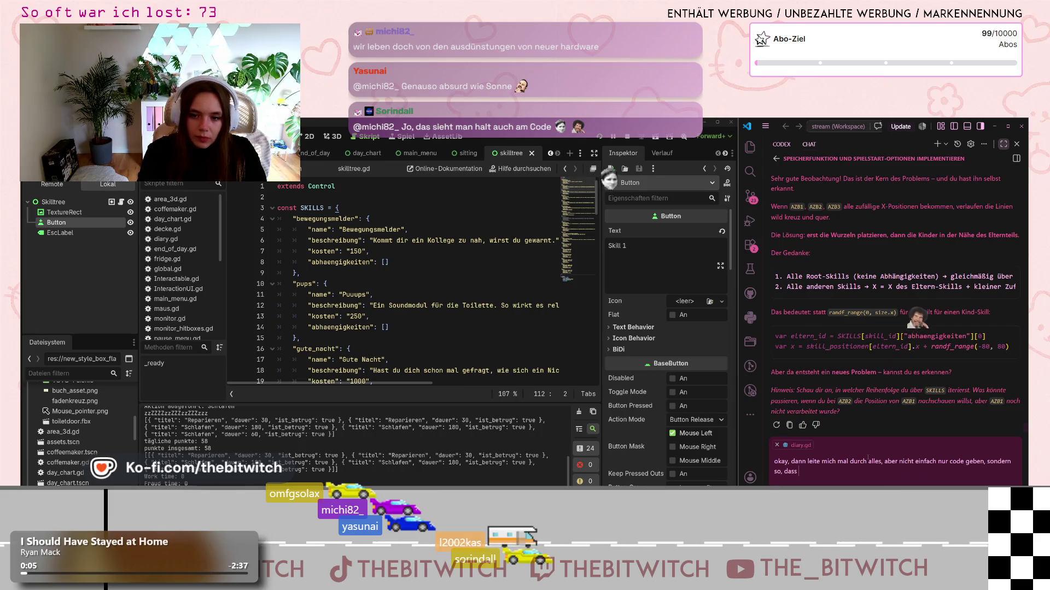
pyautogui.write(' ich das selbst')
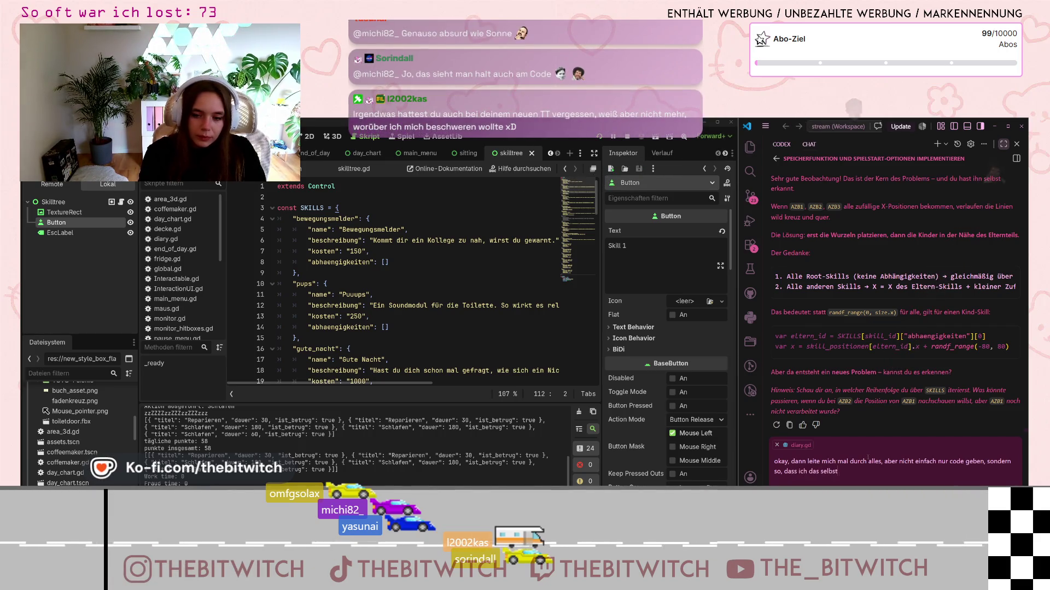
pyautogui.write(' kann')
pyautogui.press('Return')
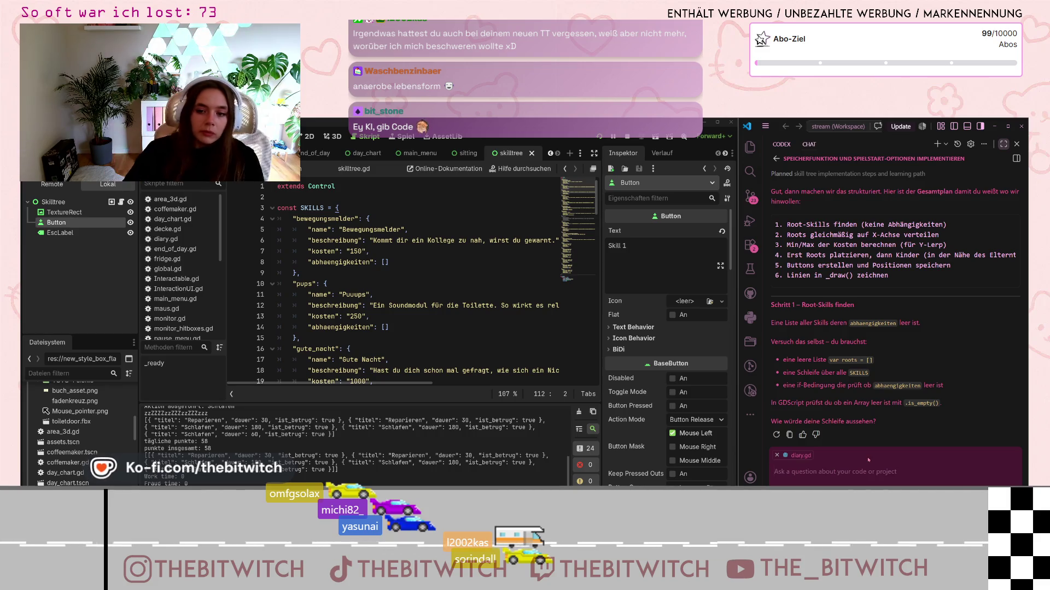
# - Open a new line outside the first loop, just after add_child(btn) in _ready
pyautogui.scroll(-20, 448, 262)
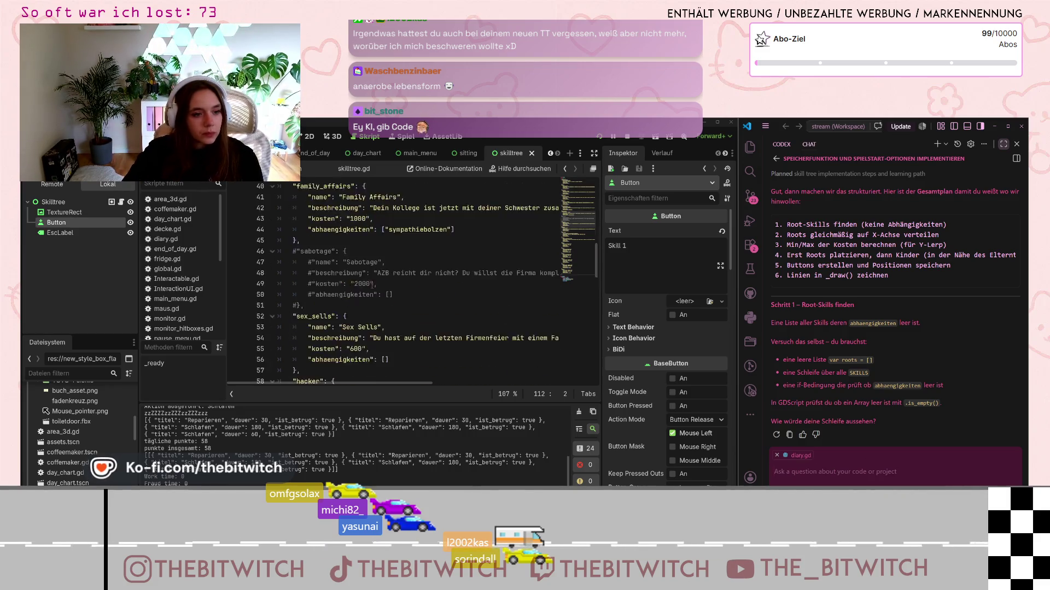
pyautogui.scroll(-5, 371, 292)
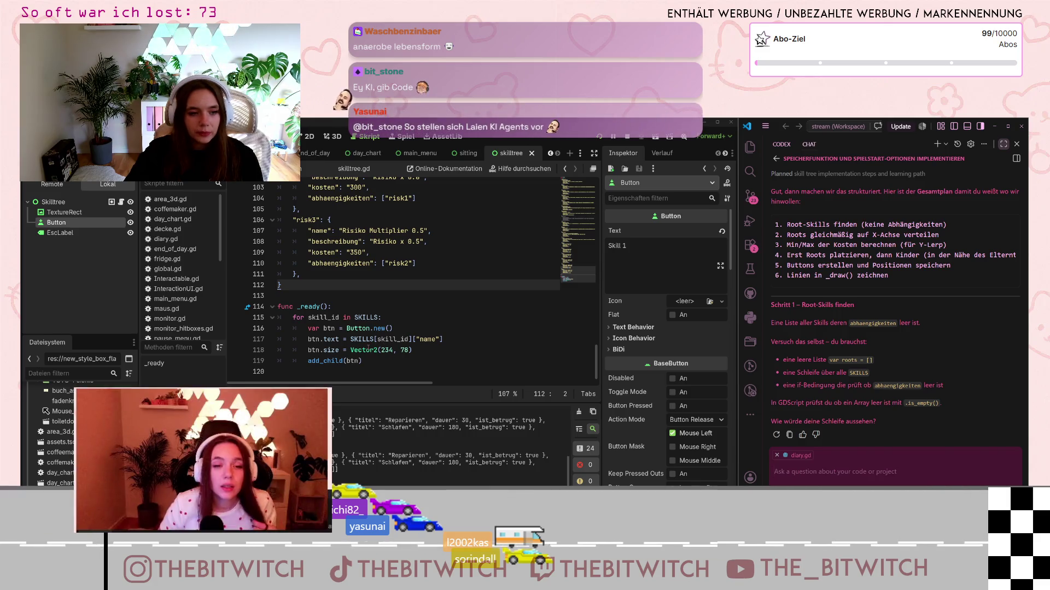
pyautogui.click(377, 362)
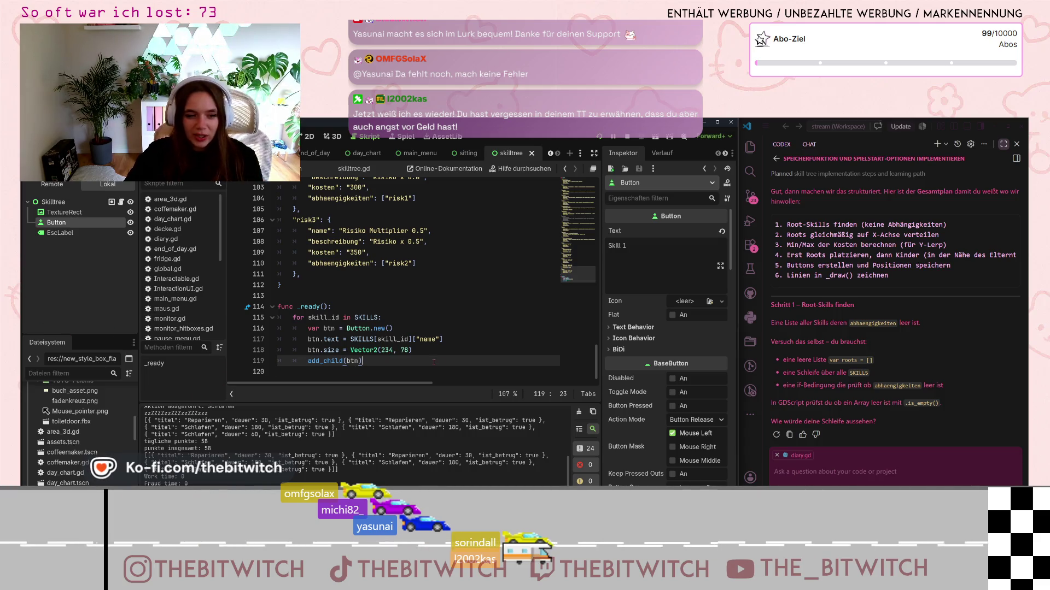
pyautogui.press('Return')
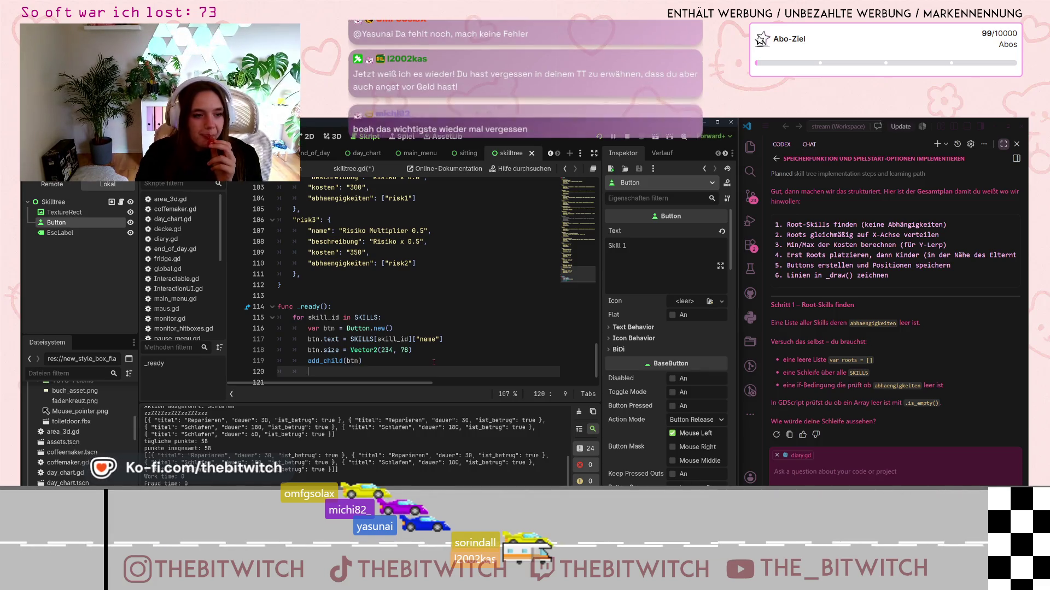
pyautogui.press('Return')
pyautogui.press('BackSpace')
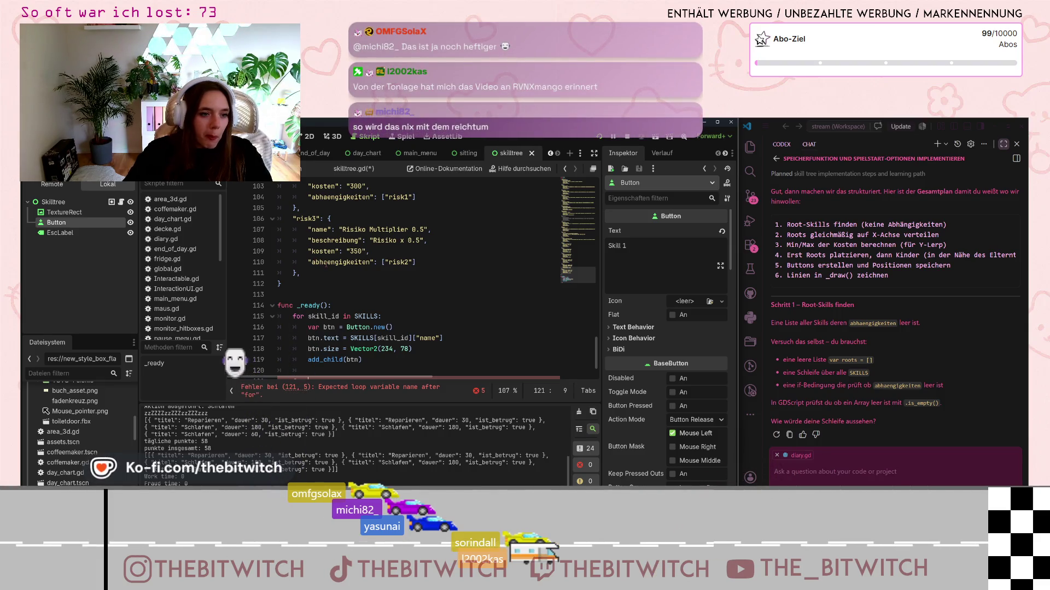
# - Review the assistant's plan in Visual Studio Code, then return to the top of skilltree.gd
pyautogui.scroll(10, 366, 294)
pyautogui.scroll(20, 366, 294)
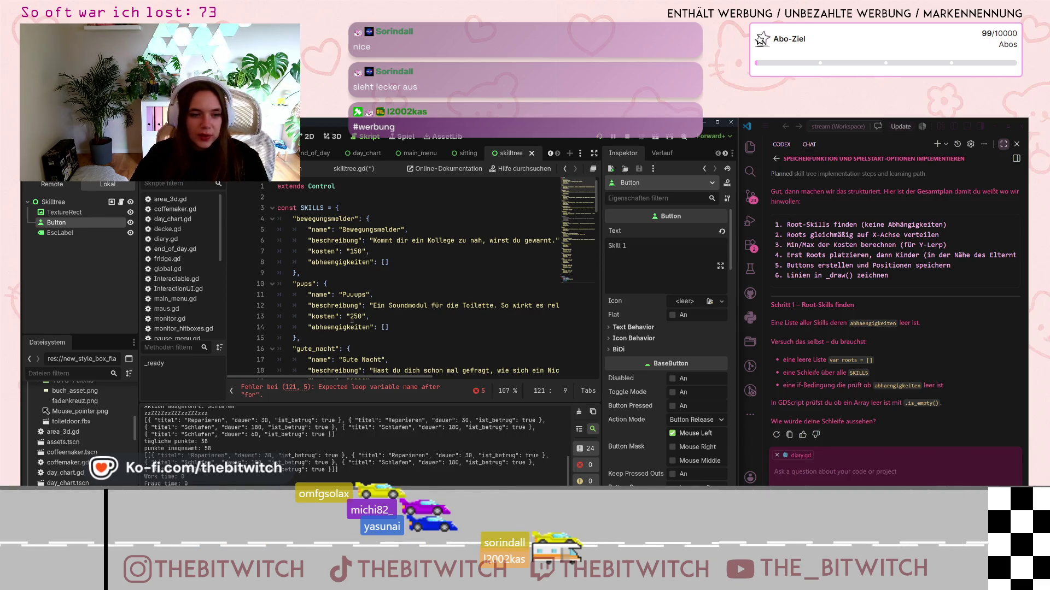
pyautogui.click(873, 477)
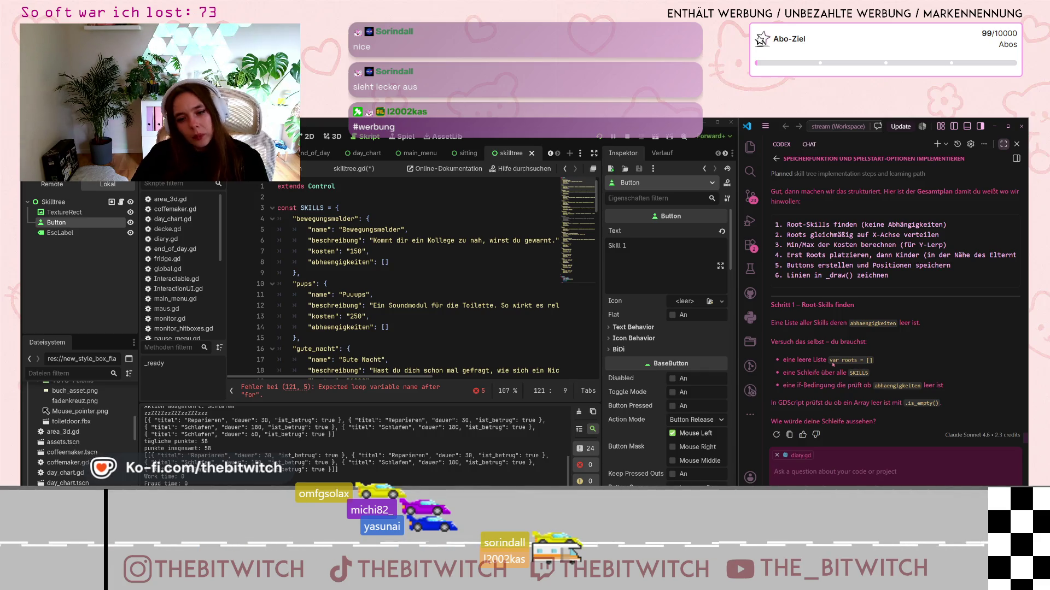
pyautogui.scroll(-1, 419, 299)
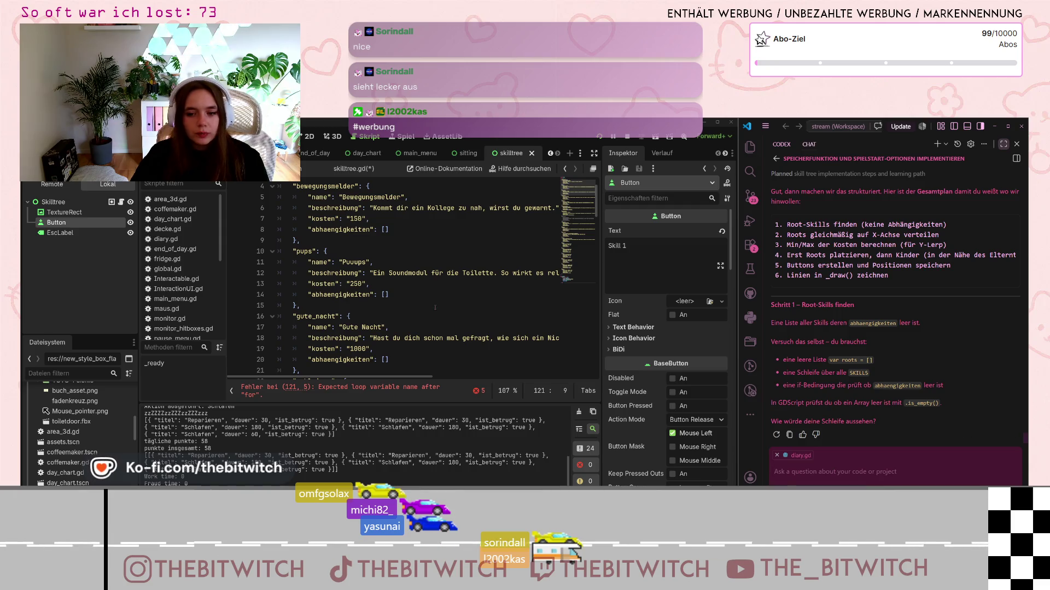
pyautogui.scroll(-20, 372, 309)
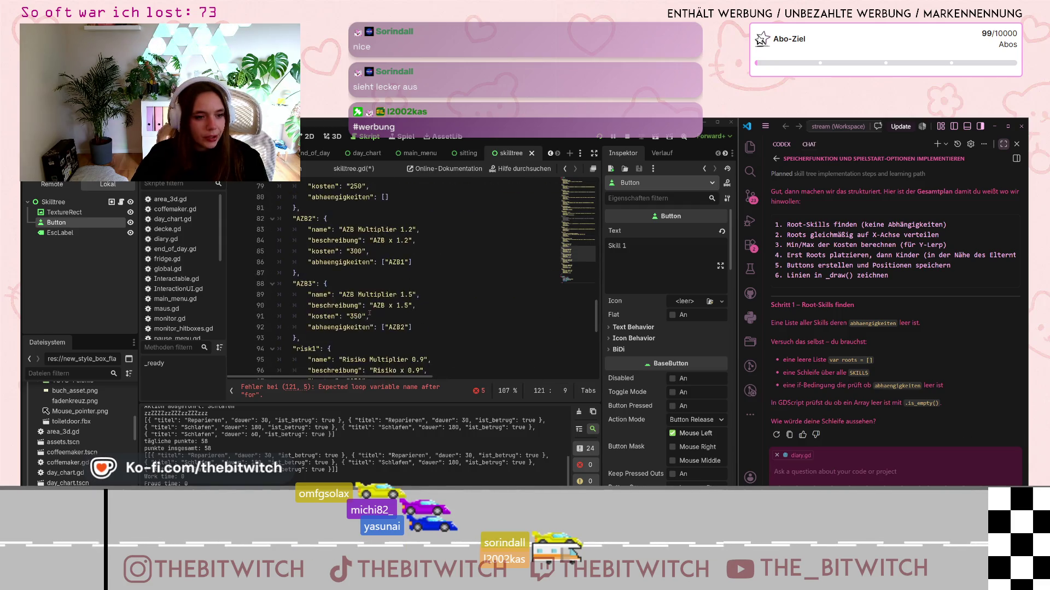
pyautogui.scroll(20, 370, 313)
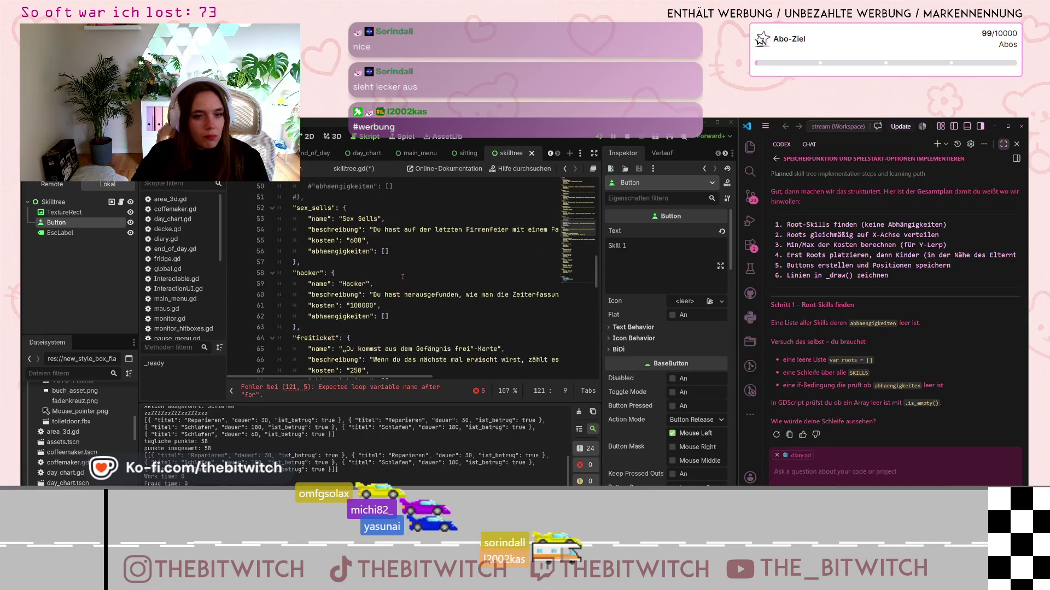
pyautogui.scroll(3, 398, 281)
pyautogui.click(311, 196)
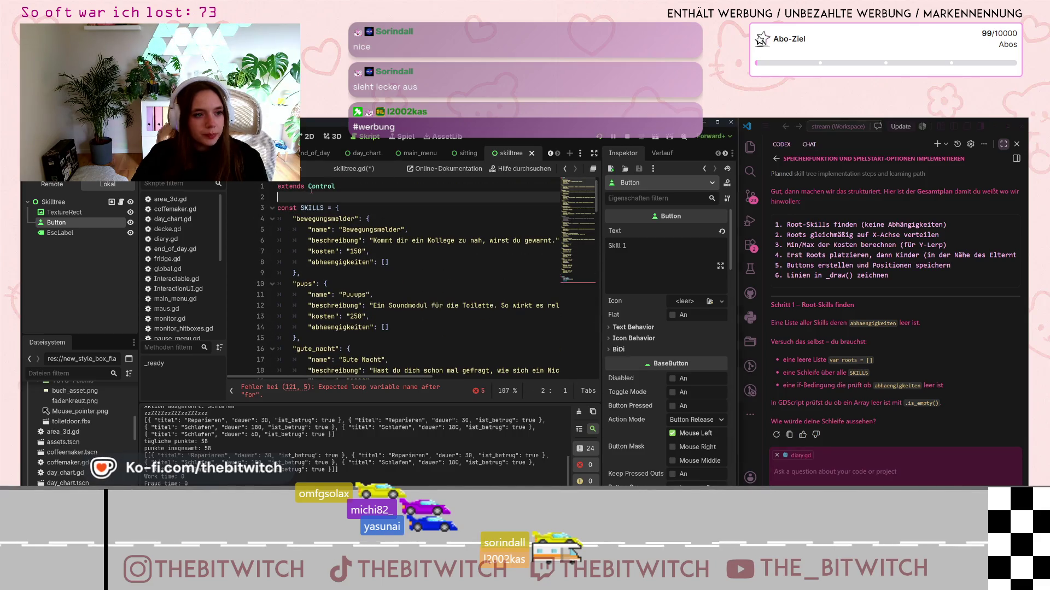
# - Add 'var roots = []' under extends Control, then return to the unfinished for line
pyautogui.press('Return')
pyautogui.press('Return')
pyautogui.press('Up')
pyautogui.write('va')
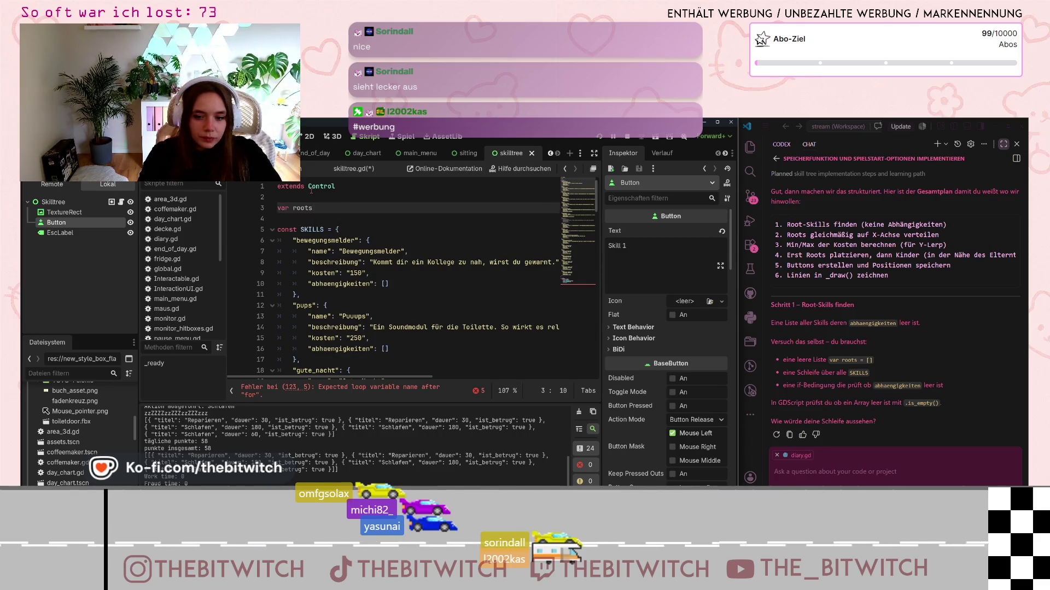
pyautogui.write(' =')
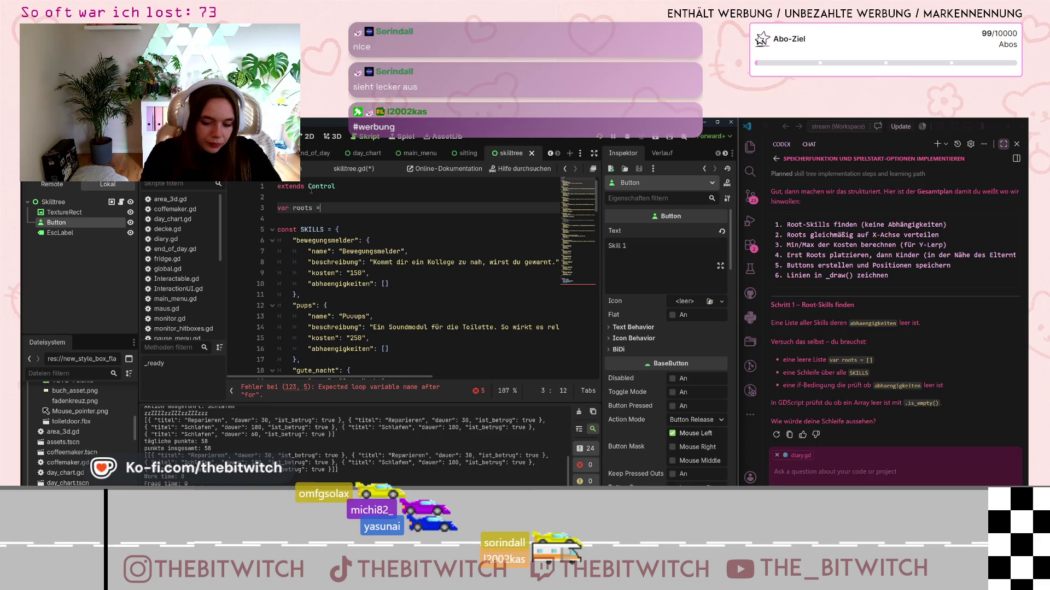
pyautogui.write('[]')
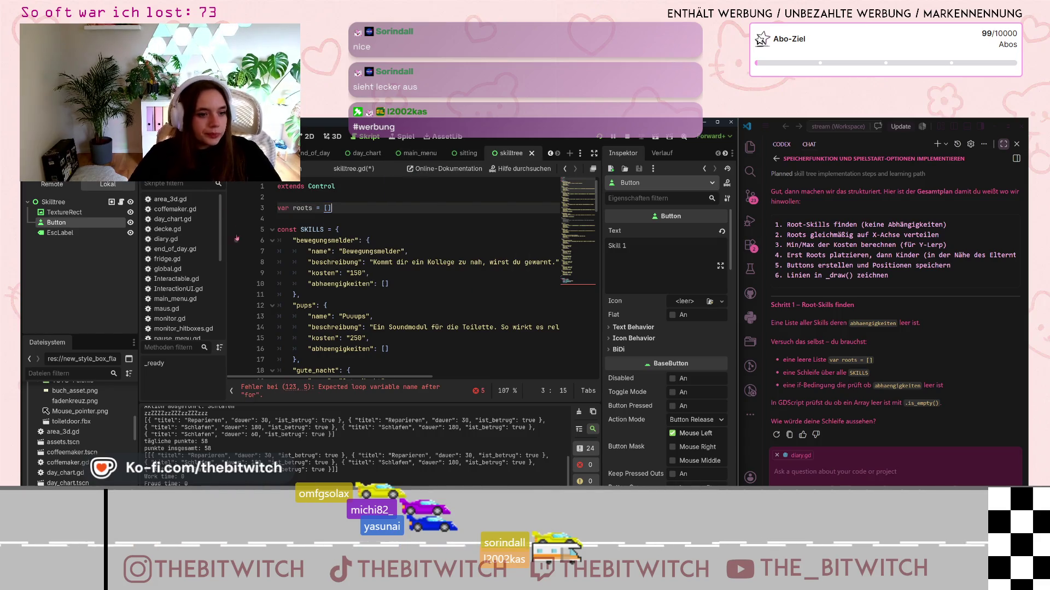
pyautogui.scroll(-6, 498, 269)
pyautogui.scroll(-20, 498, 269)
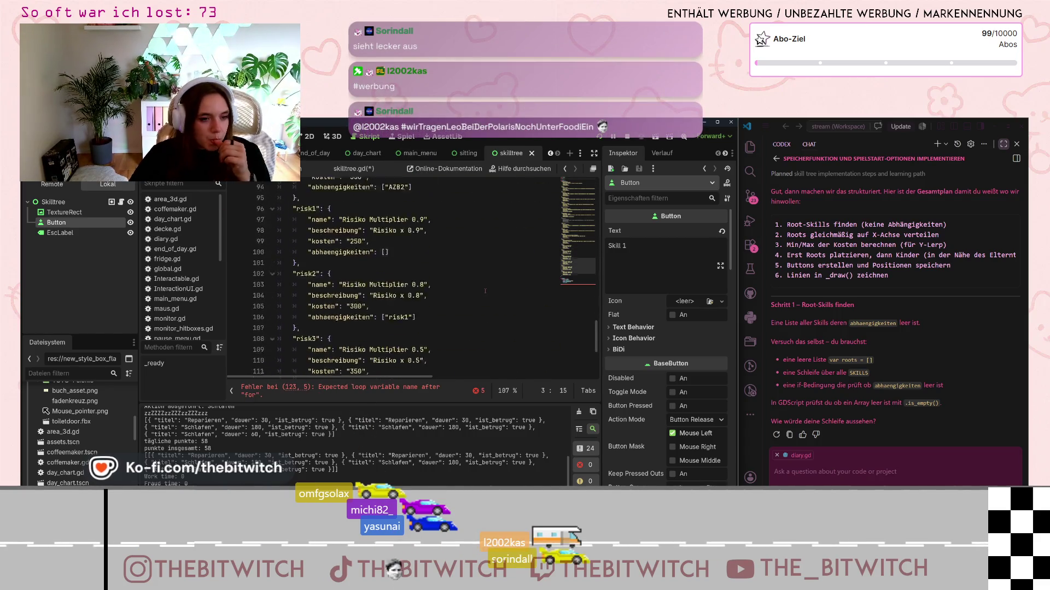
pyautogui.click(530, 361)
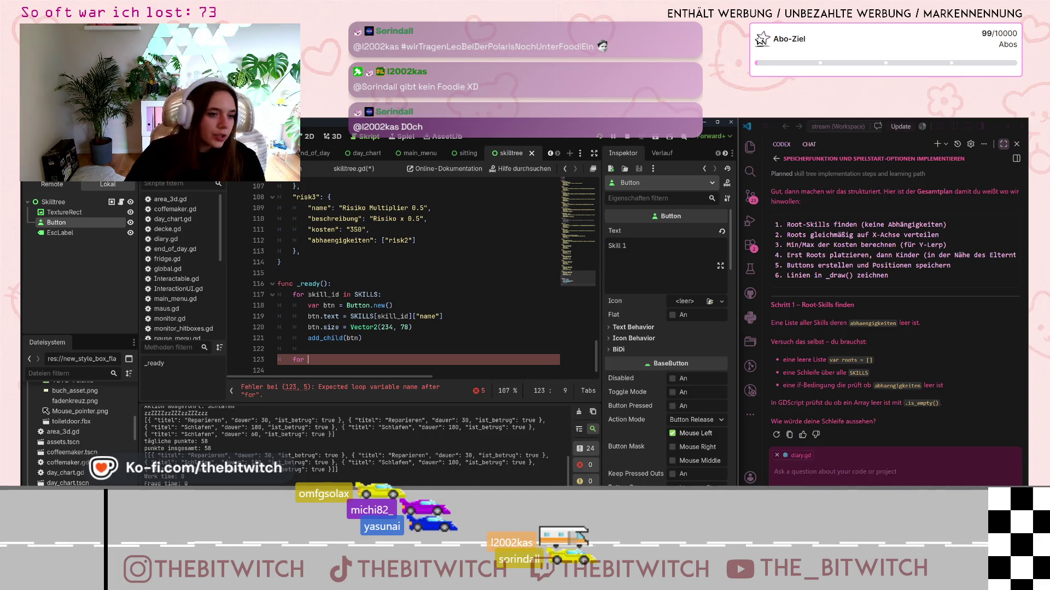
pyautogui.click(325, 351)
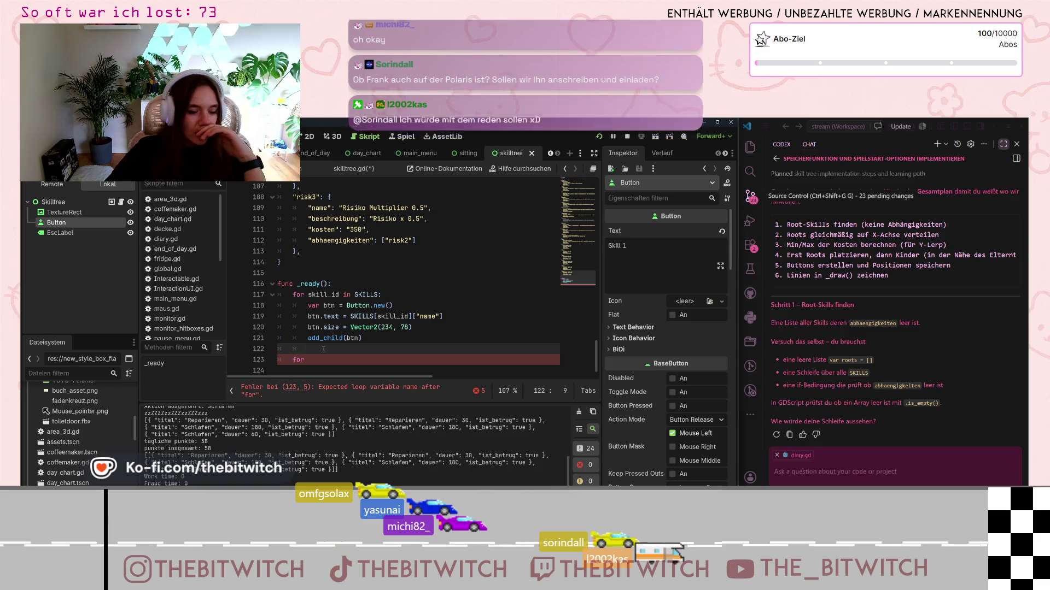
# - Check how each skill's name is read from the SKILLS dictionary
pyautogui.click(396, 316)
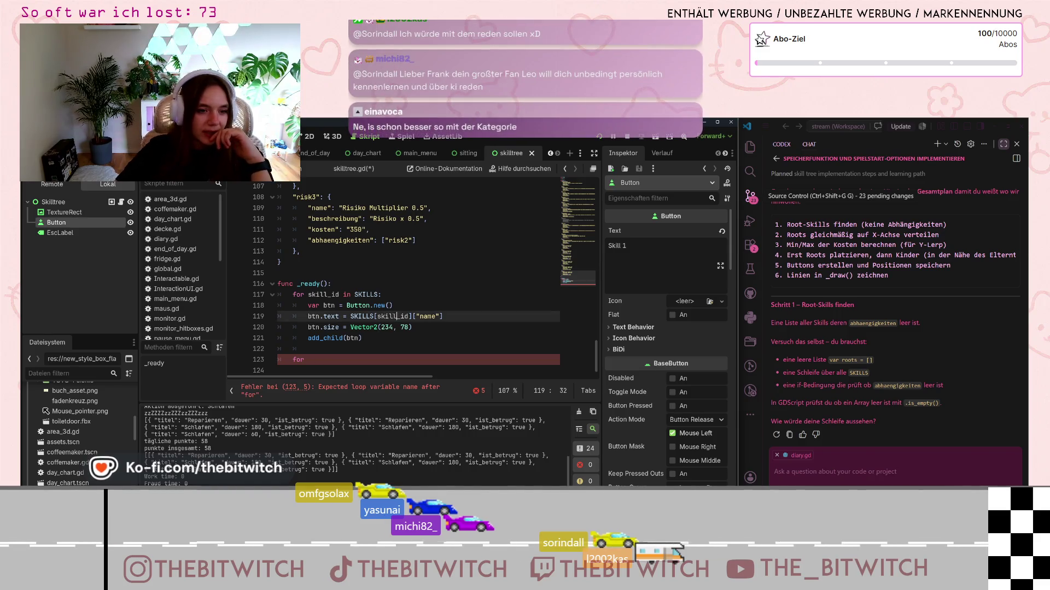
pyautogui.scroll(15, 377, 315)
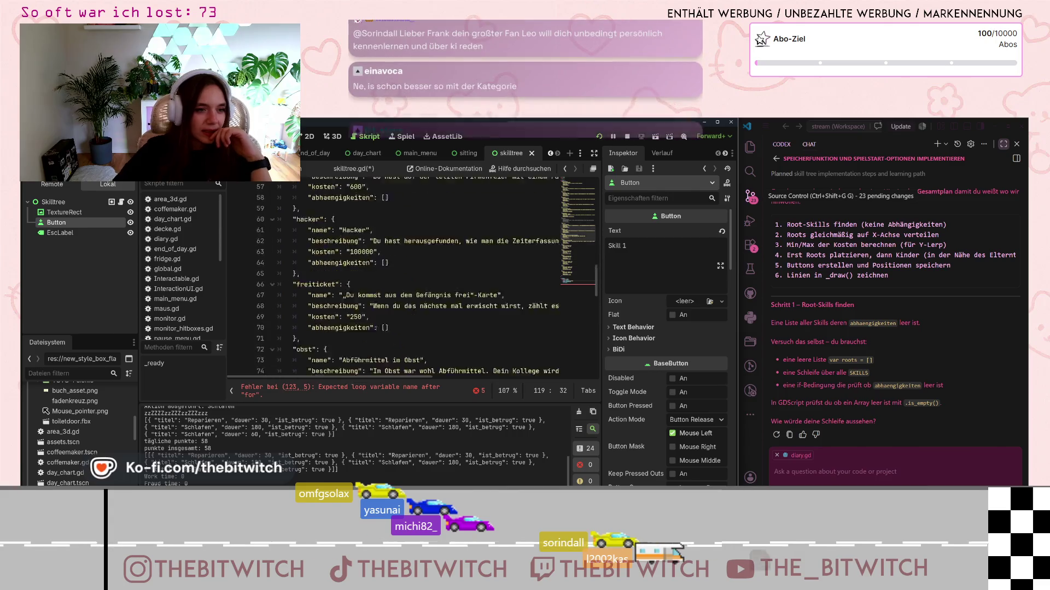
pyautogui.scroll(12, 378, 330)
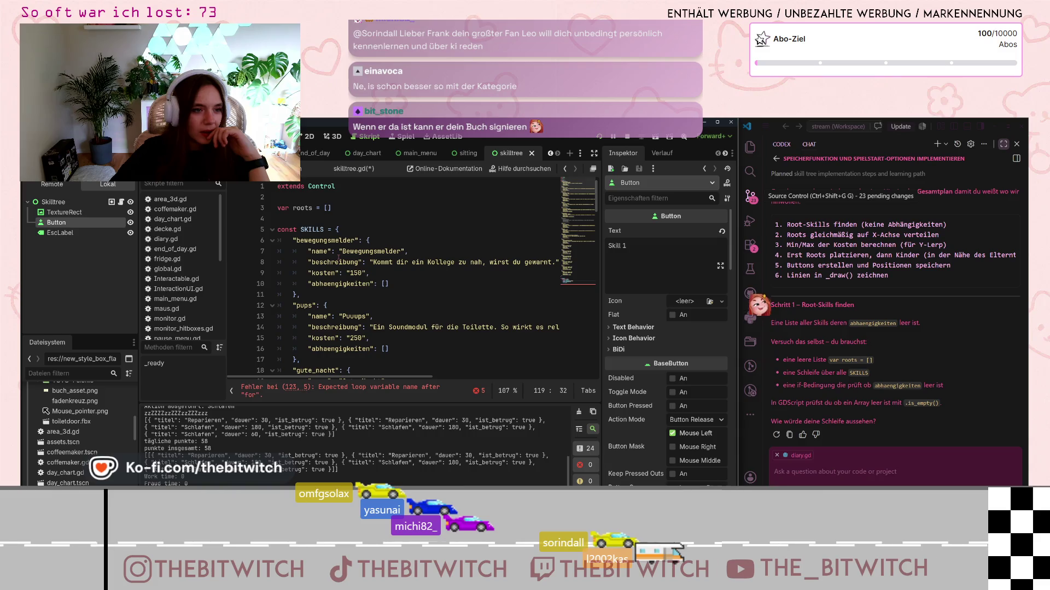
pyautogui.scroll(-15, 339, 258)
pyautogui.scroll(-12, 335, 261)
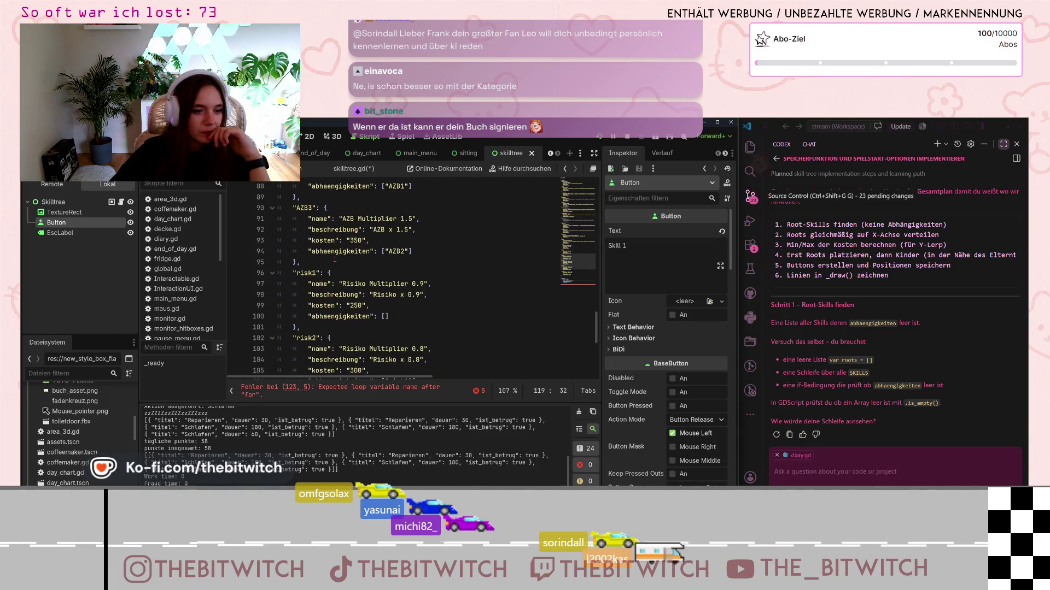
# - Write 'if abhaengigkeiten.is_empty():' on line 122 and start its body
pyautogui.click(310, 348)
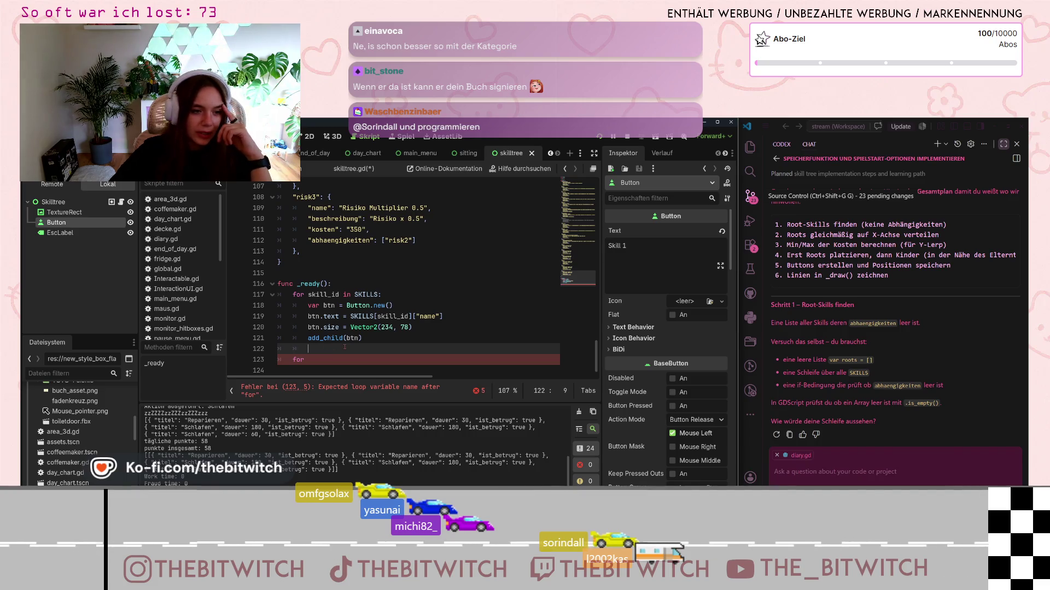
pyautogui.write('if abh')
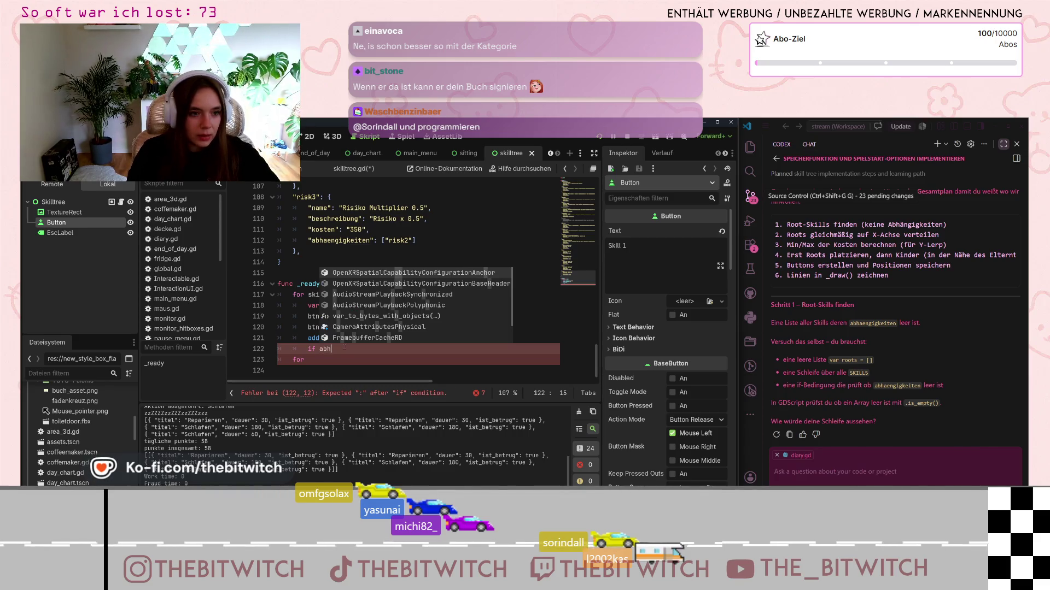
pyautogui.write('aengi')
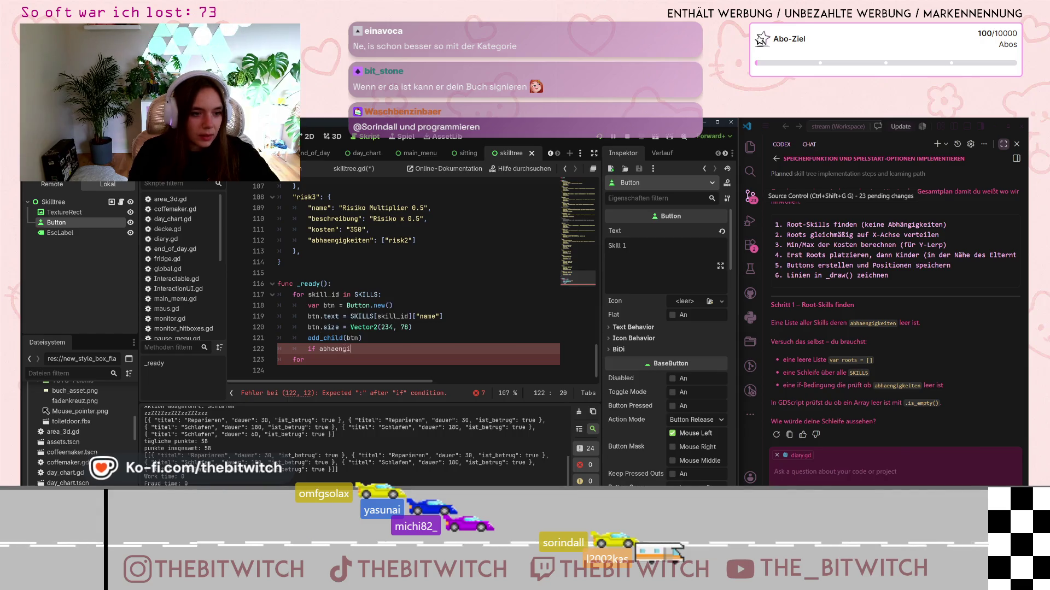
pyautogui.write('gkeiten')
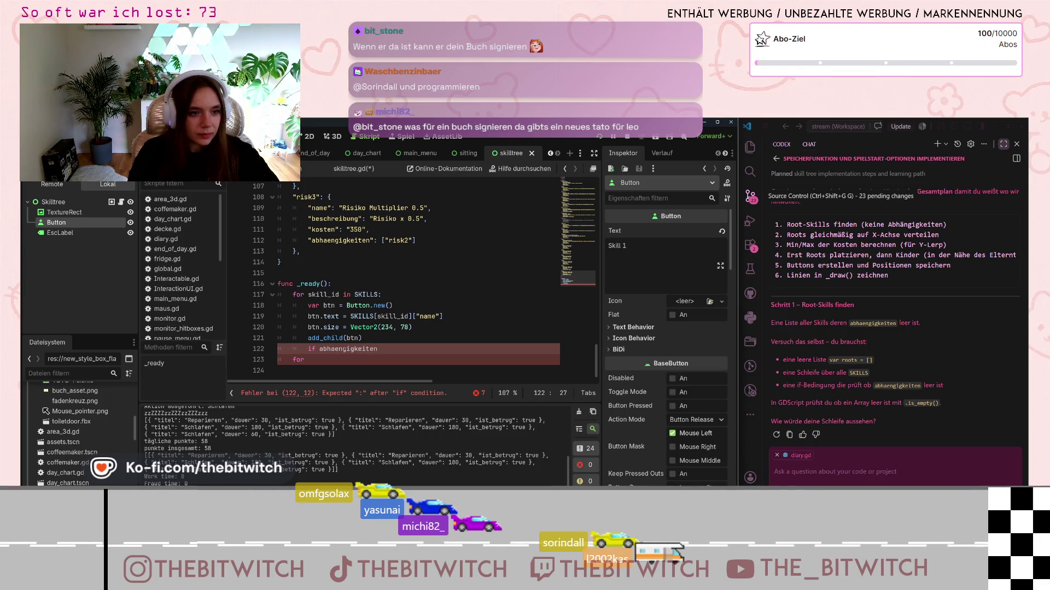
pyautogui.write(' = [')
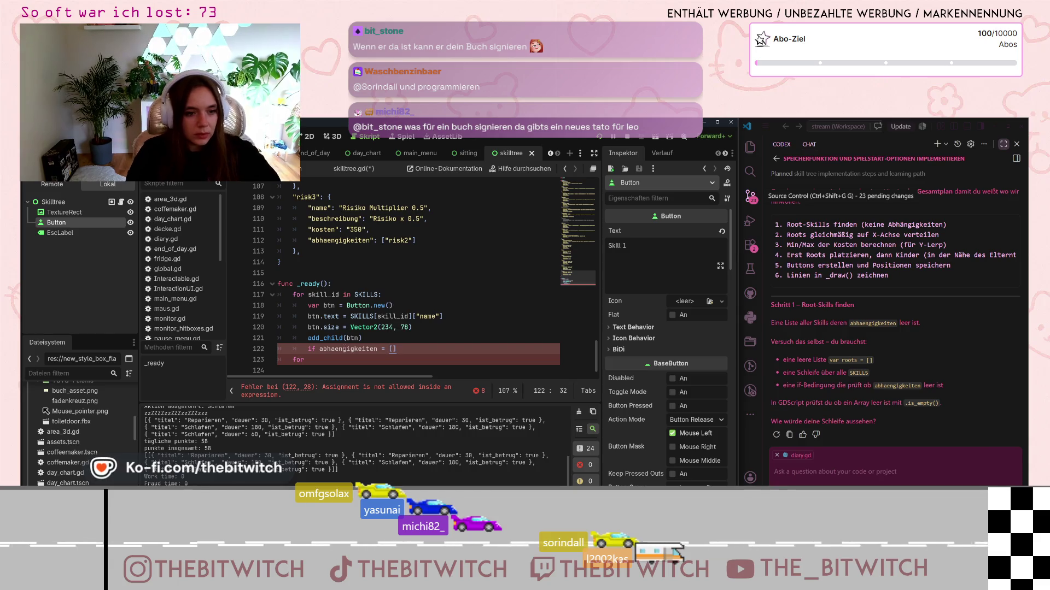
pyautogui.press('BackSpace')
pyautogui.press('BackSpace')
pyautogui.press('BackSpace')
pyautogui.press('BackSpace')
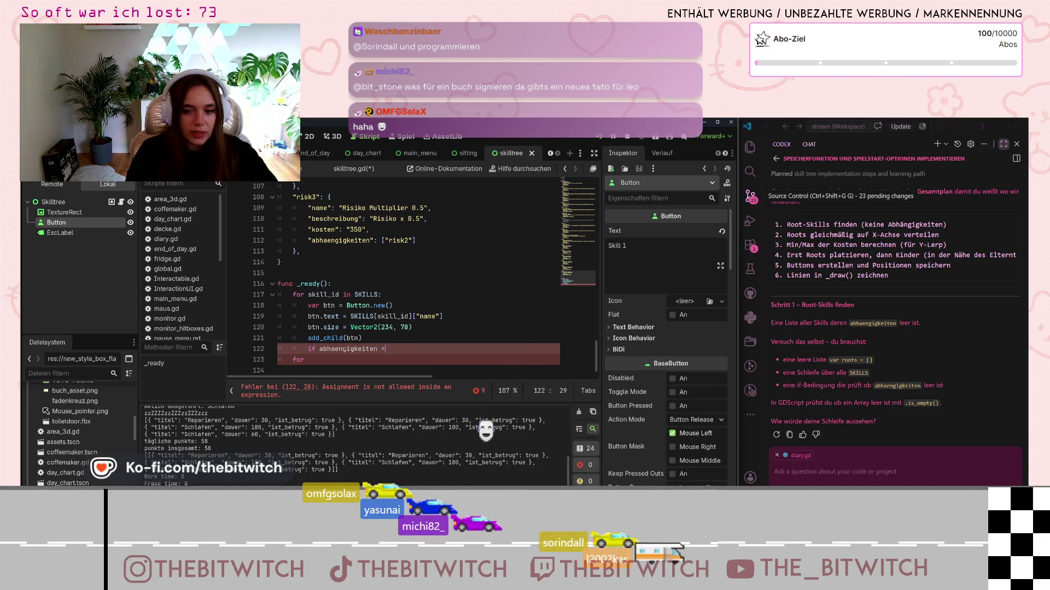
pyautogui.press('BackSpace')
pyautogui.press('BackSpace')
pyautogui.press('BackSpace')
pyautogui.write('ne')
pyautogui.press('BackSpace')
pyautogui.write('is')
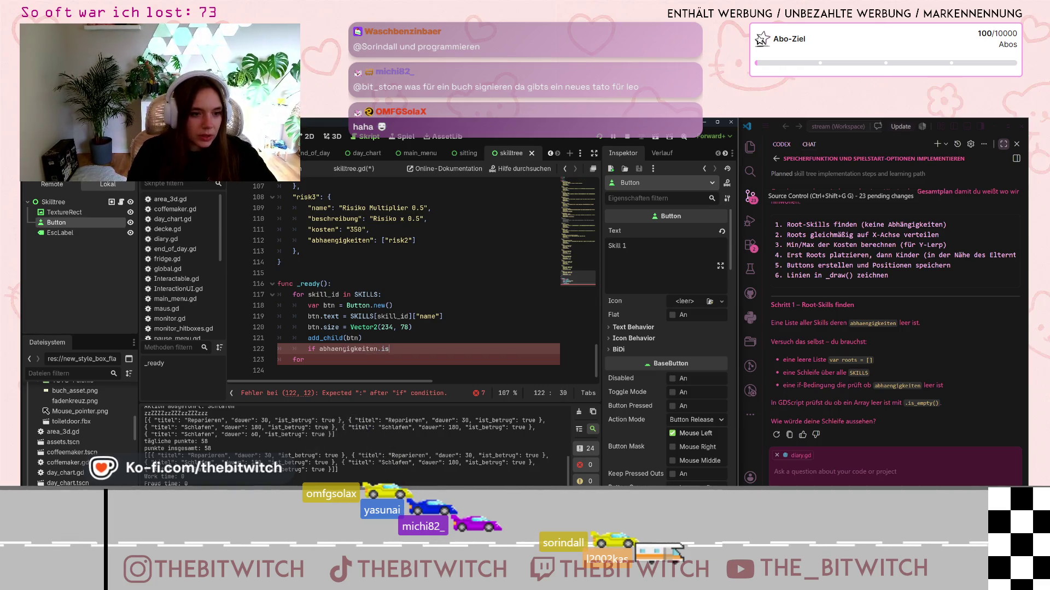
pyautogui.write('_emp')
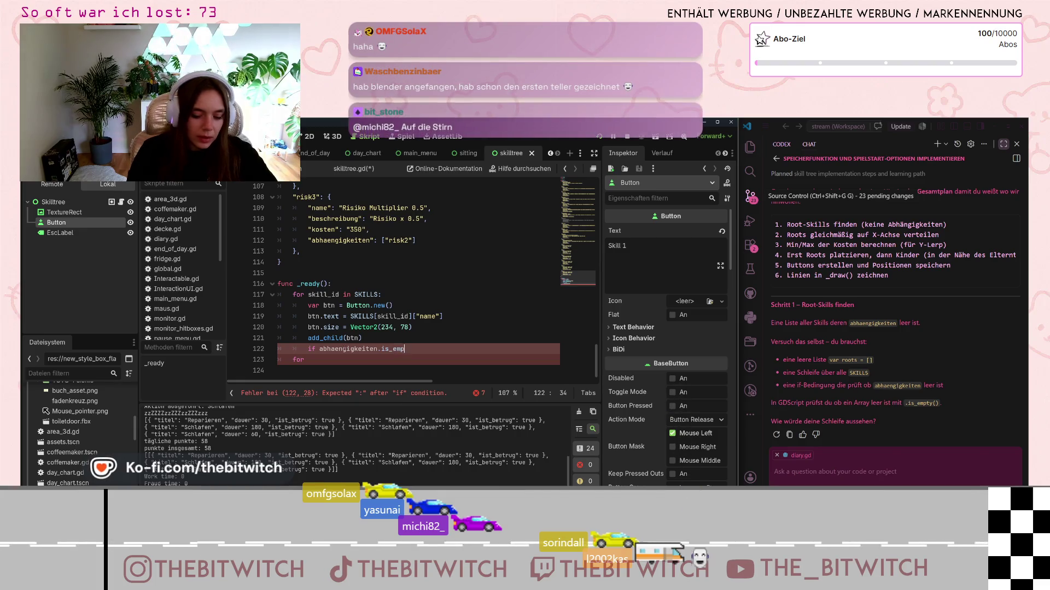
pyautogui.write('ty()')
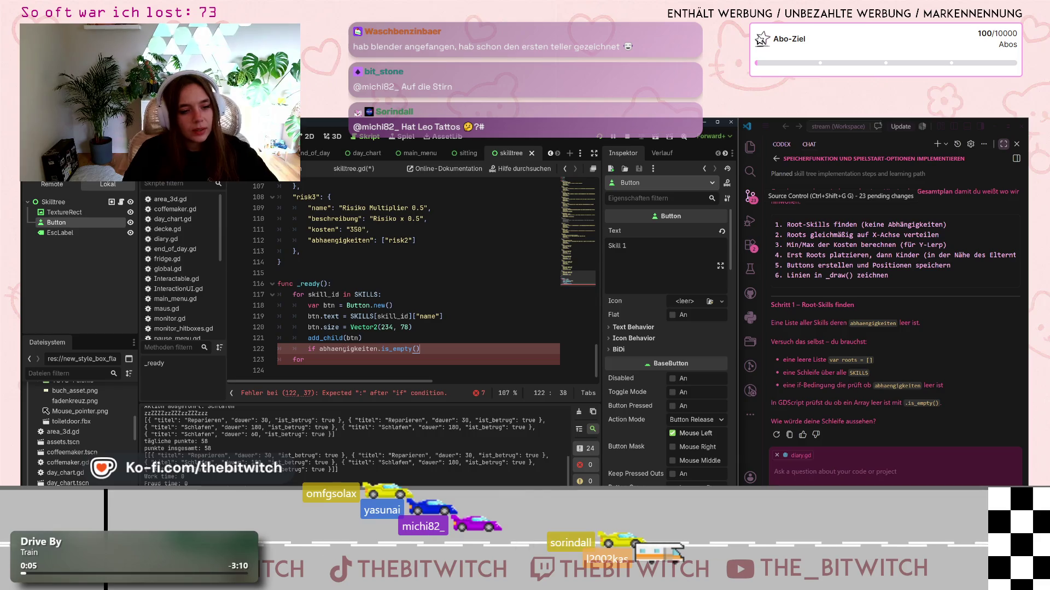
pyautogui.write(':')
pyautogui.press('Return')
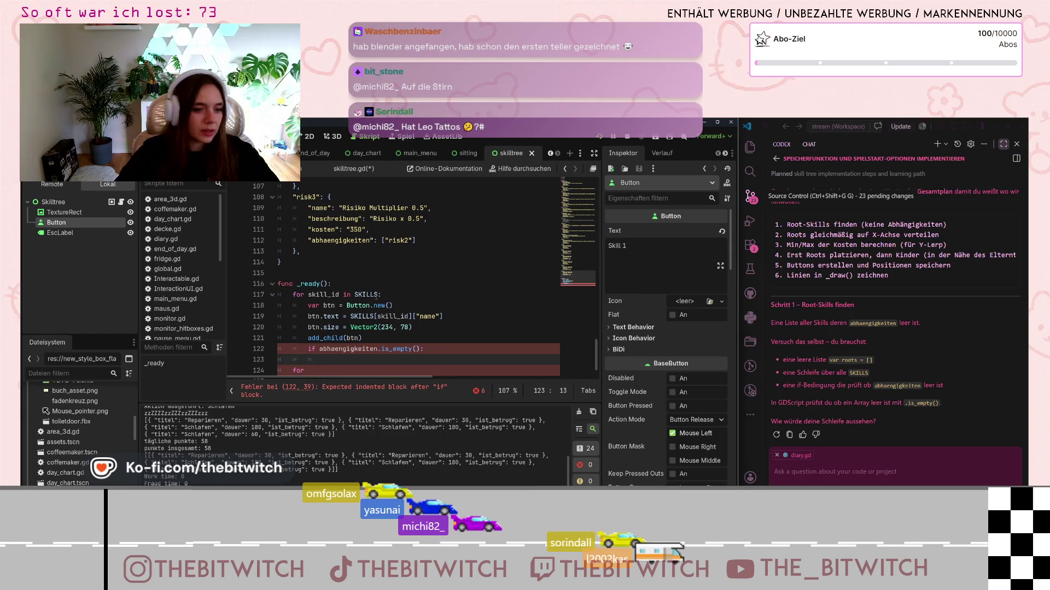
# - Delete the leftover 'for' line below the if statement
pyautogui.click(303, 370)
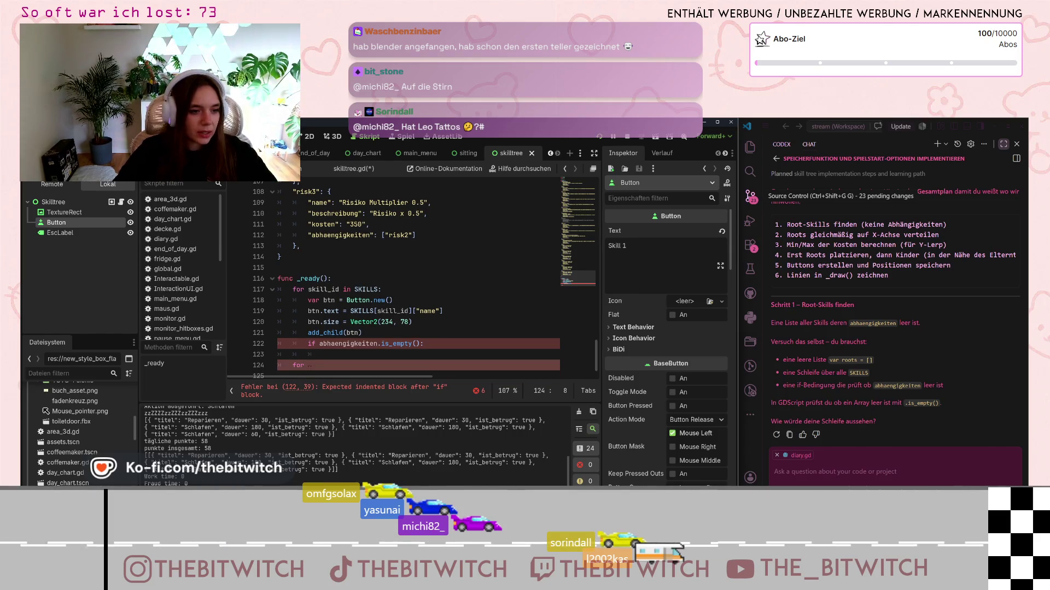
pyautogui.press('BackSpace')
pyautogui.press('BackSpace')
pyautogui.press('BackSpace')
pyautogui.click(336, 353)
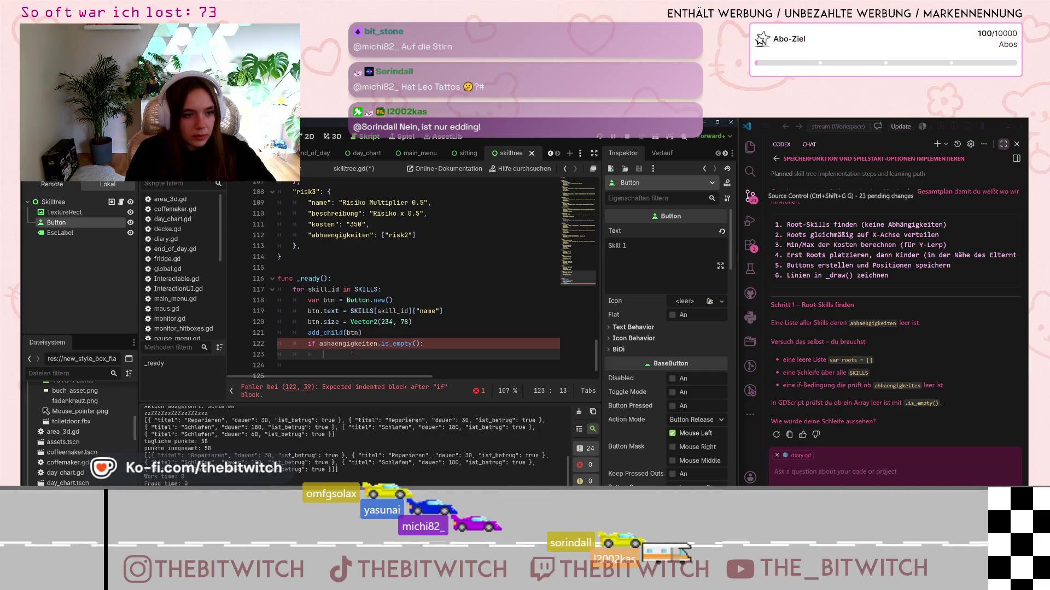
# - Make roots.duplicate() the body of the if block
pyautogui.scroll(20, 415, 279)
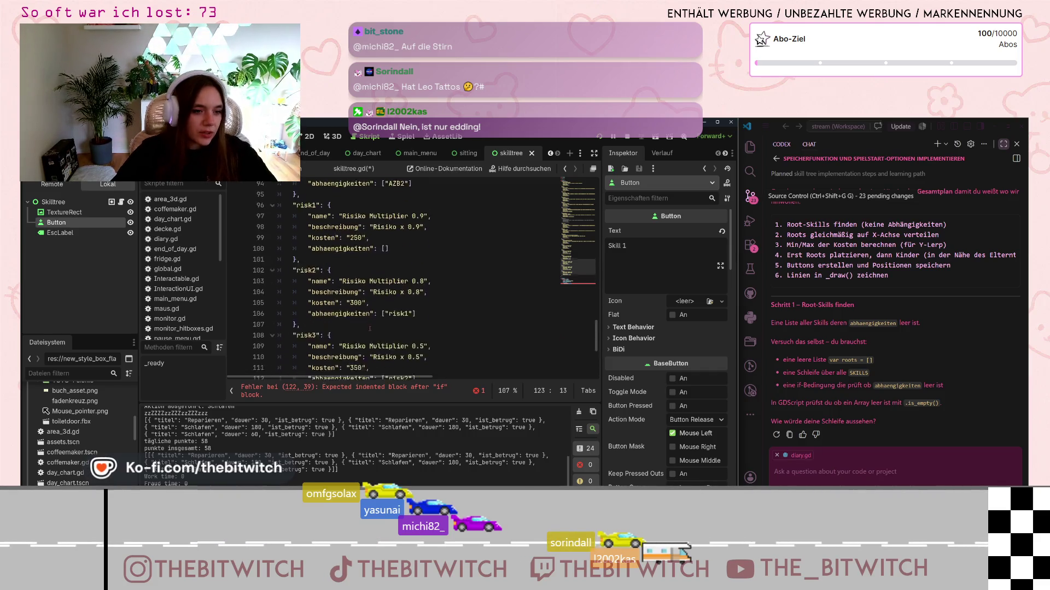
pyautogui.scroll(16, 370, 332)
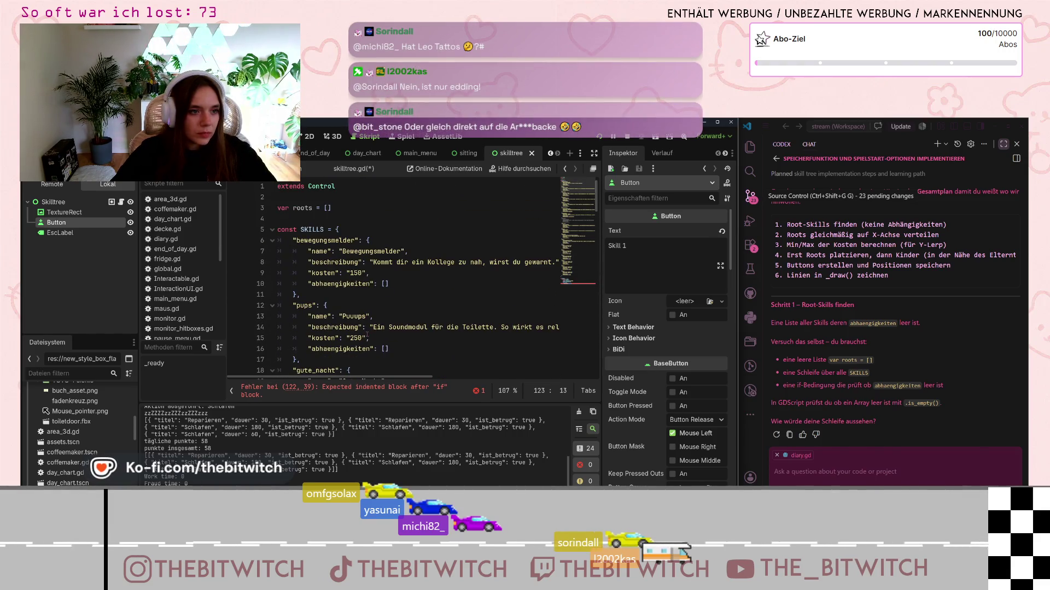
pyautogui.scroll(-20, 367, 335)
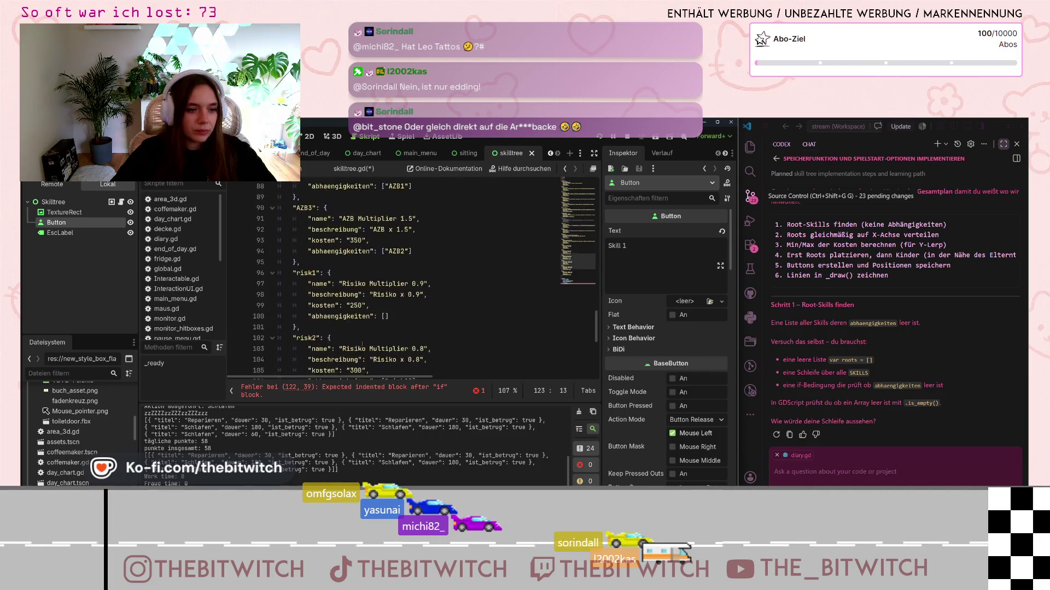
pyautogui.write('roots')
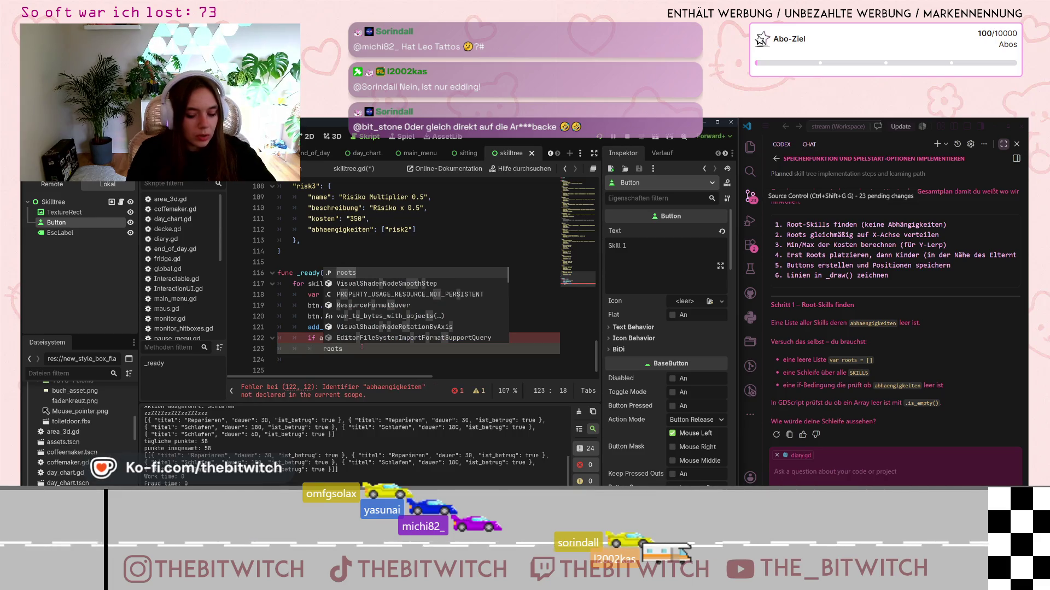
pyautogui.write('.duplicate')
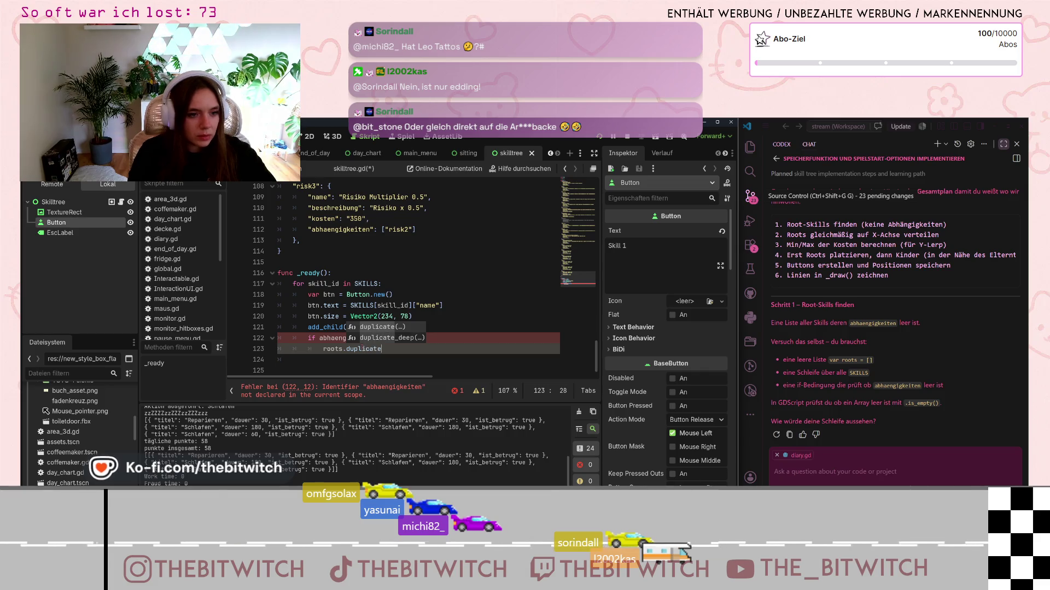
pyautogui.write('()')
pyautogui.click(457, 313)
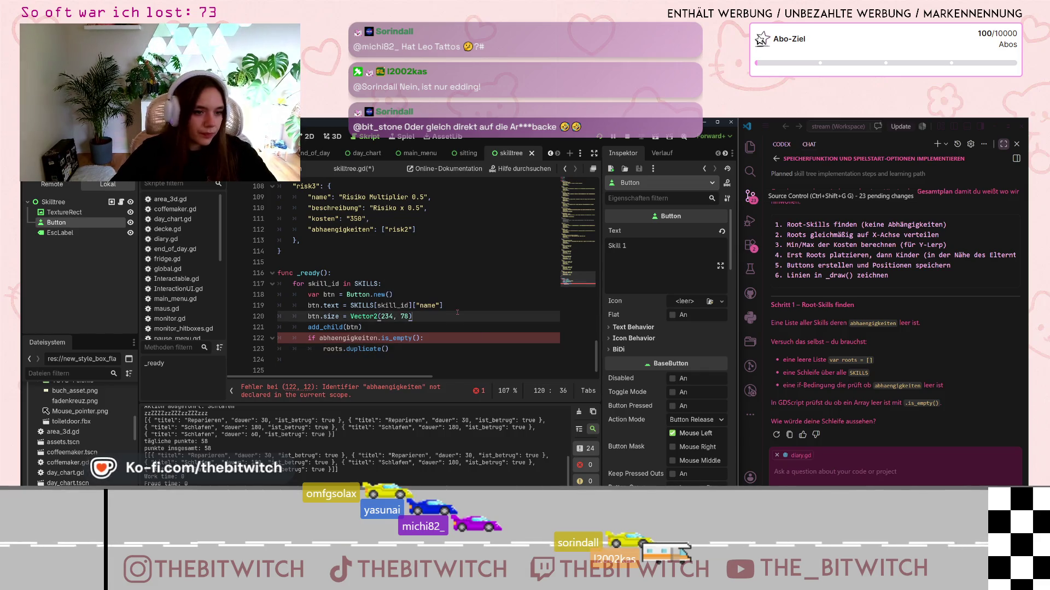
# - Wrap abhaengigkeiten in quotes in the line 122 condition
pyautogui.click(405, 338)
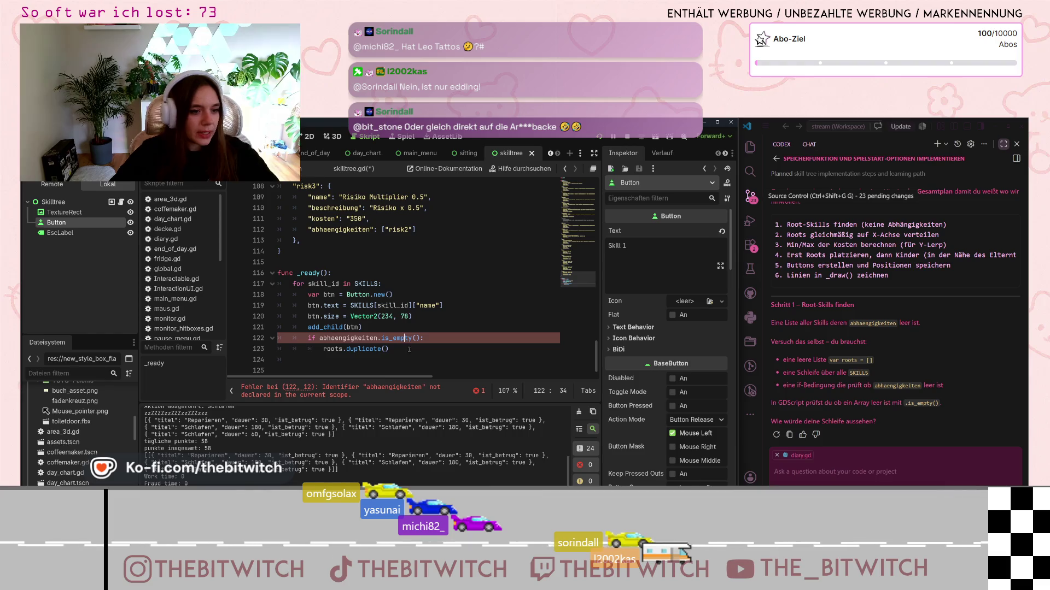
pyautogui.write('"')
pyautogui.click(379, 339)
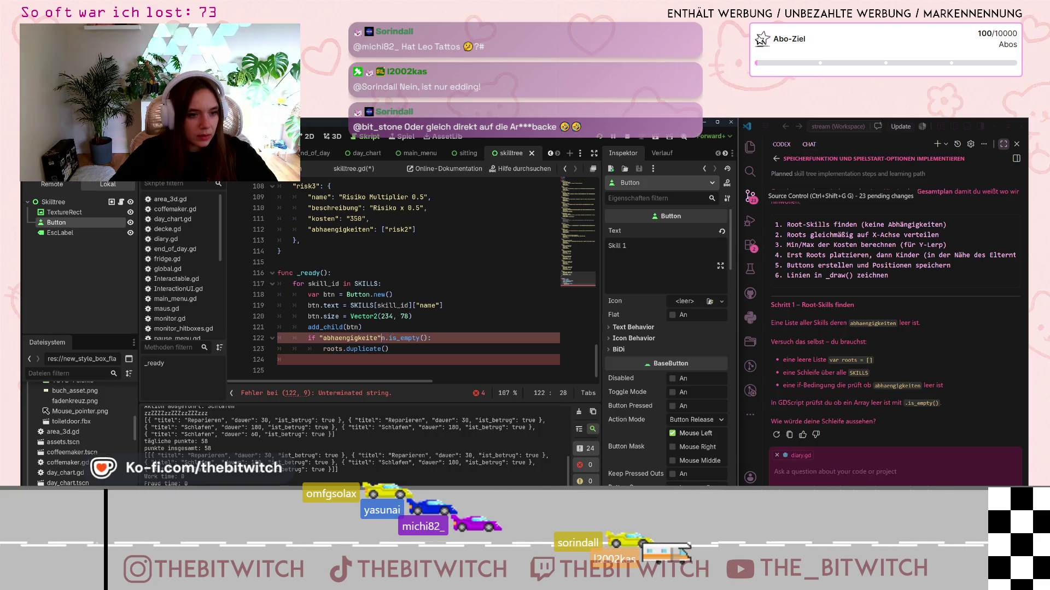
pyautogui.moveTo(367, 309)
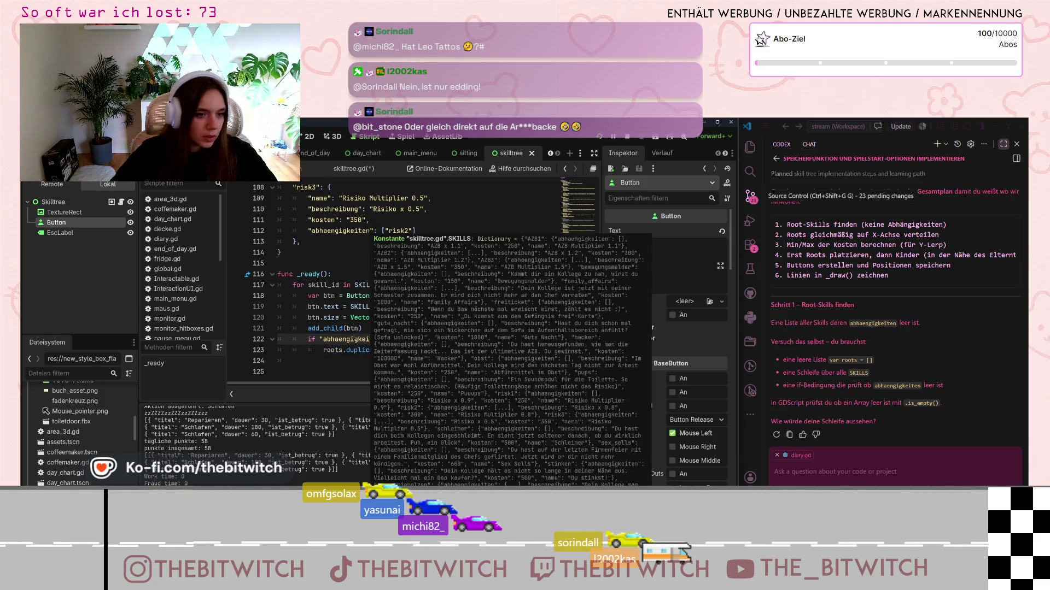
pyautogui.click(326, 328)
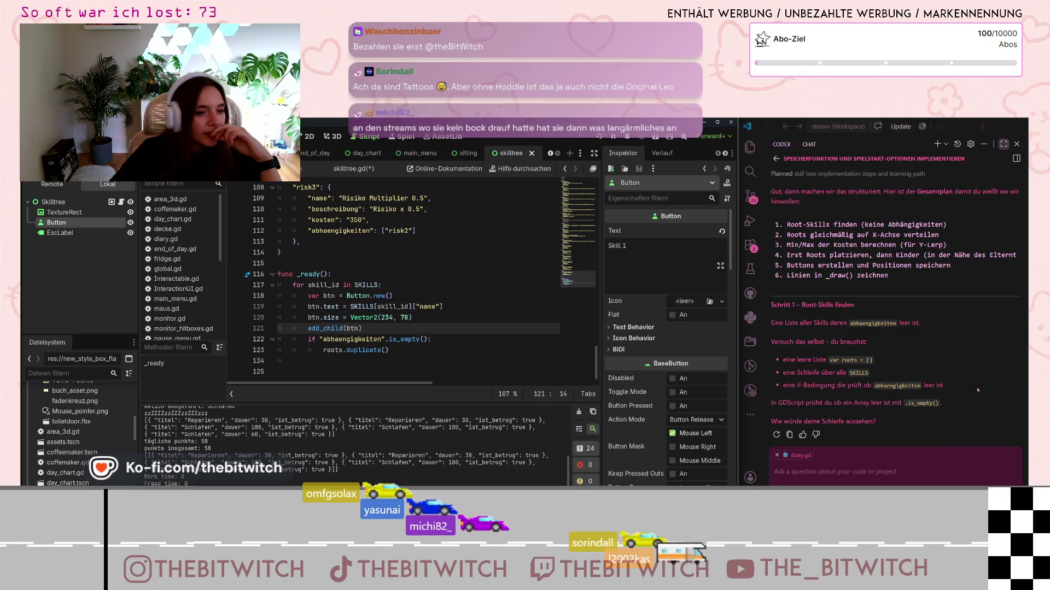
pyautogui.doubleClick(323, 285)
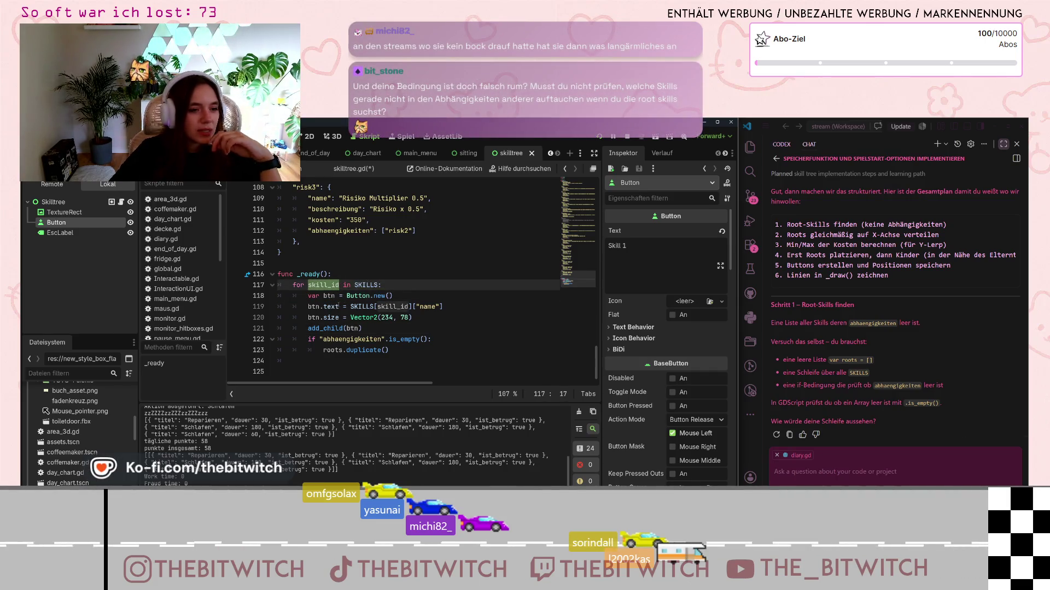
pyautogui.press('Down')
pyautogui.scroll(7, 347, 284)
pyautogui.scroll(20, 347, 284)
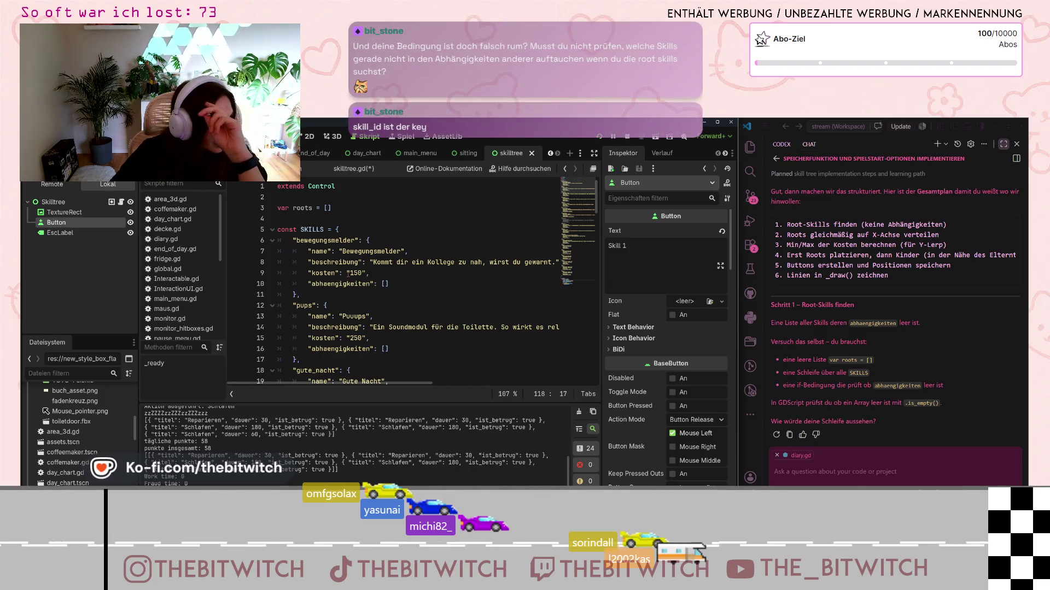
pyautogui.scroll(-20, 349, 269)
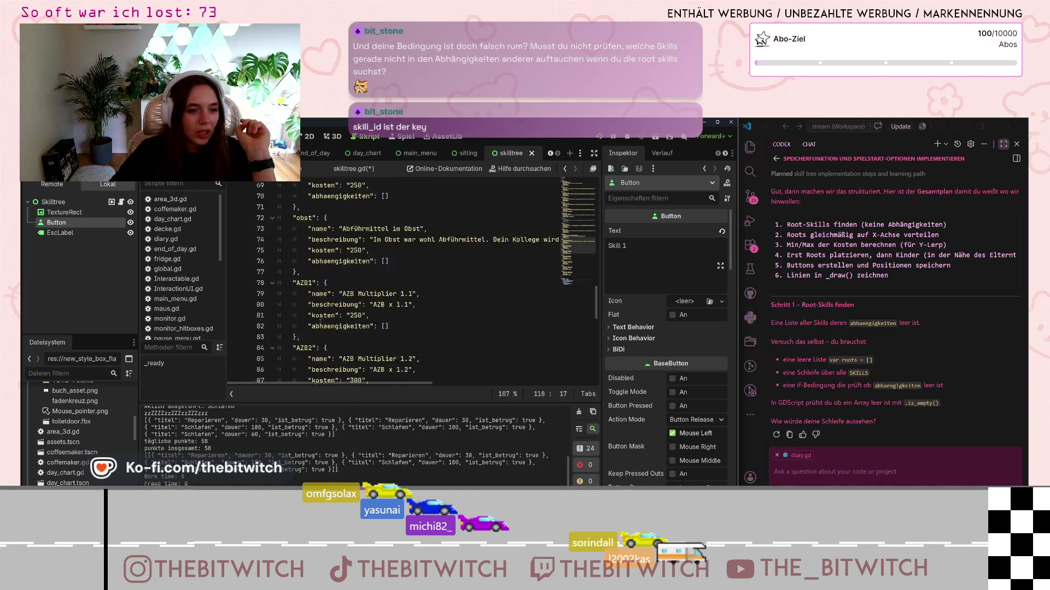
pyautogui.scroll(-4, 323, 312)
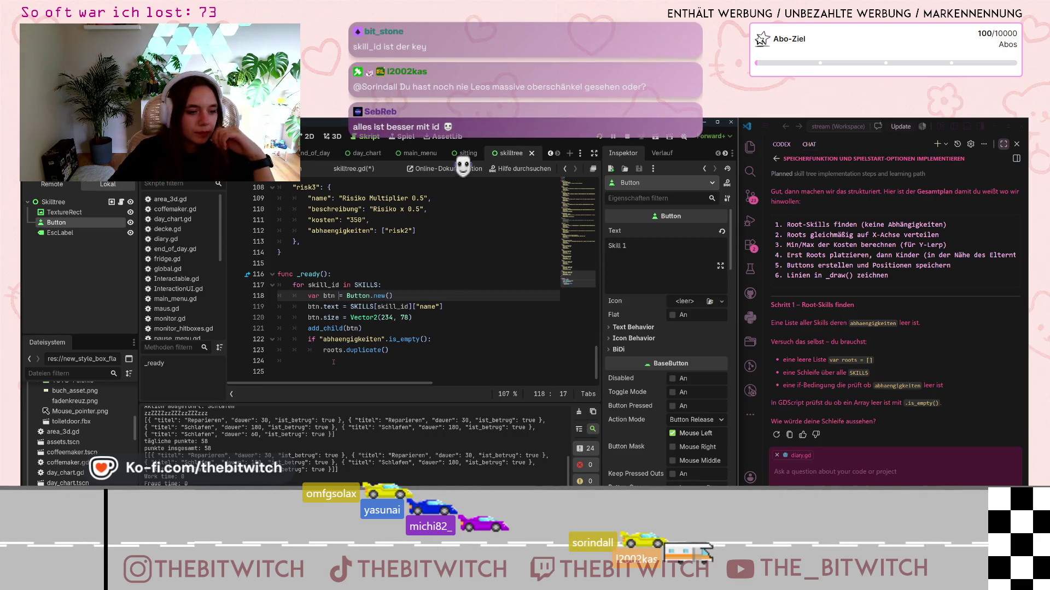
pyautogui.click(393, 350)
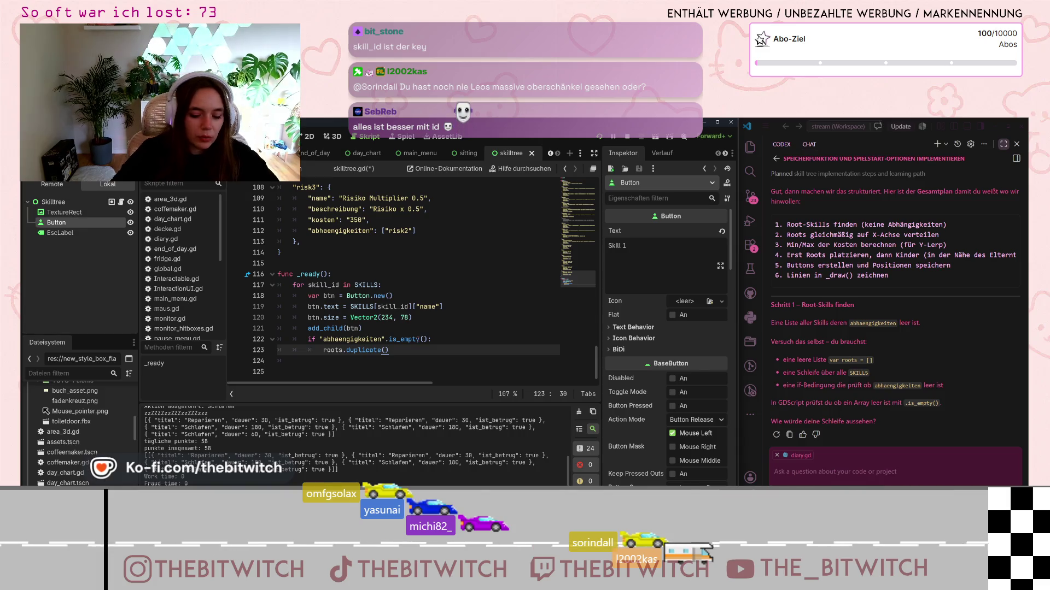
# - Insert print(roots) two lines below roots.duplicate(), save skilltree.gd, and run the project
pyautogui.press('Return')
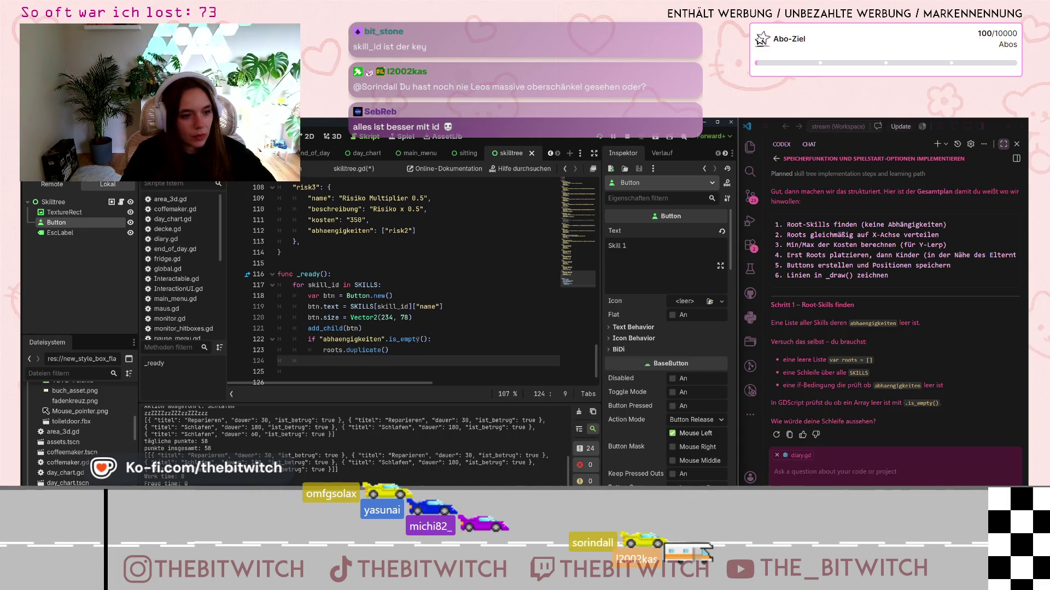
pyautogui.press('Return')
pyautogui.write('print(roots')
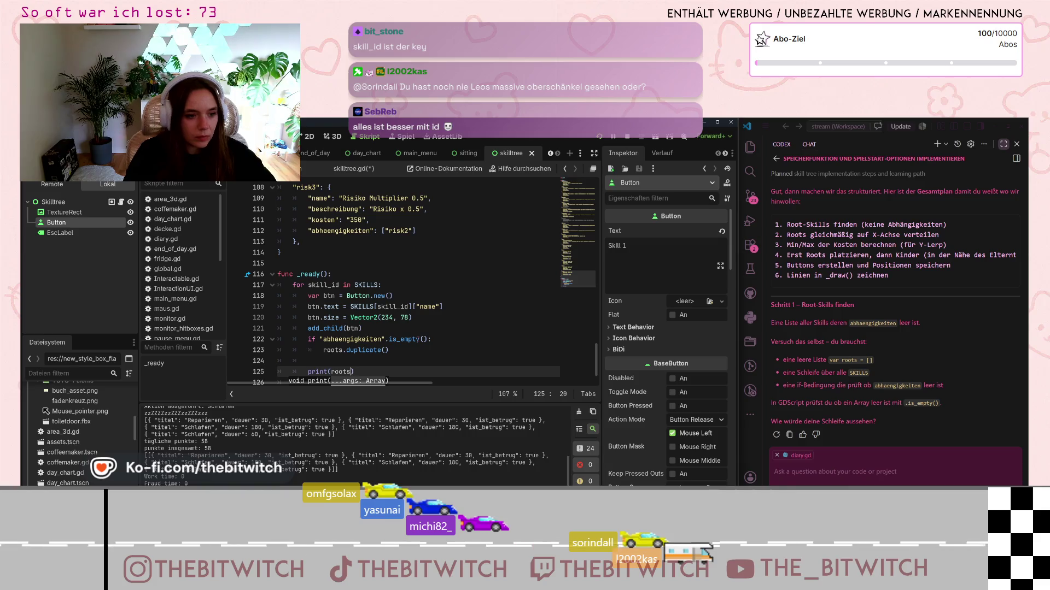
pyautogui.click(437, 252)
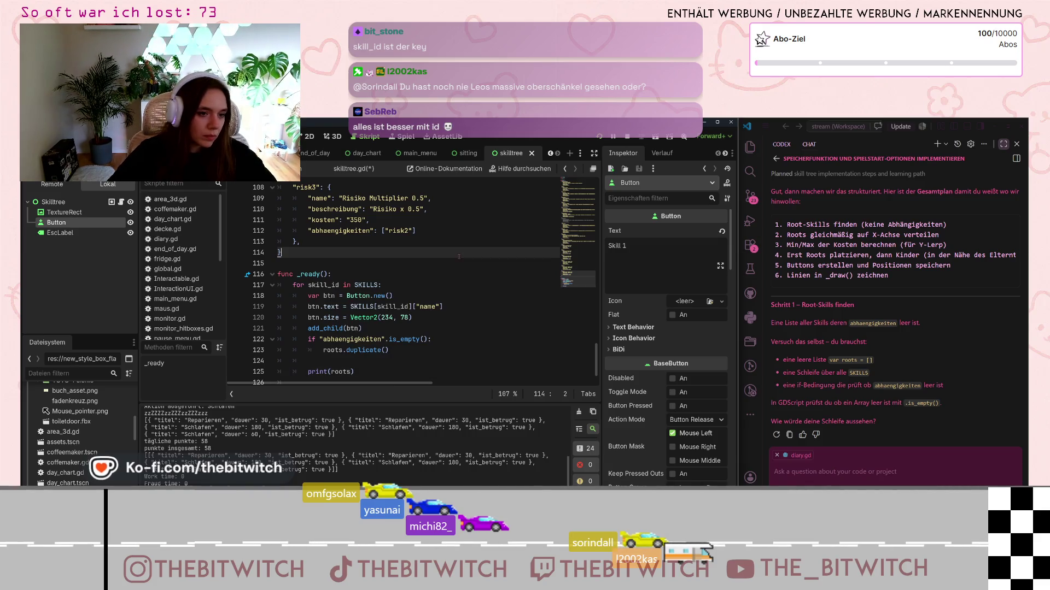
pyautogui.hotkey('ctrl', 's')
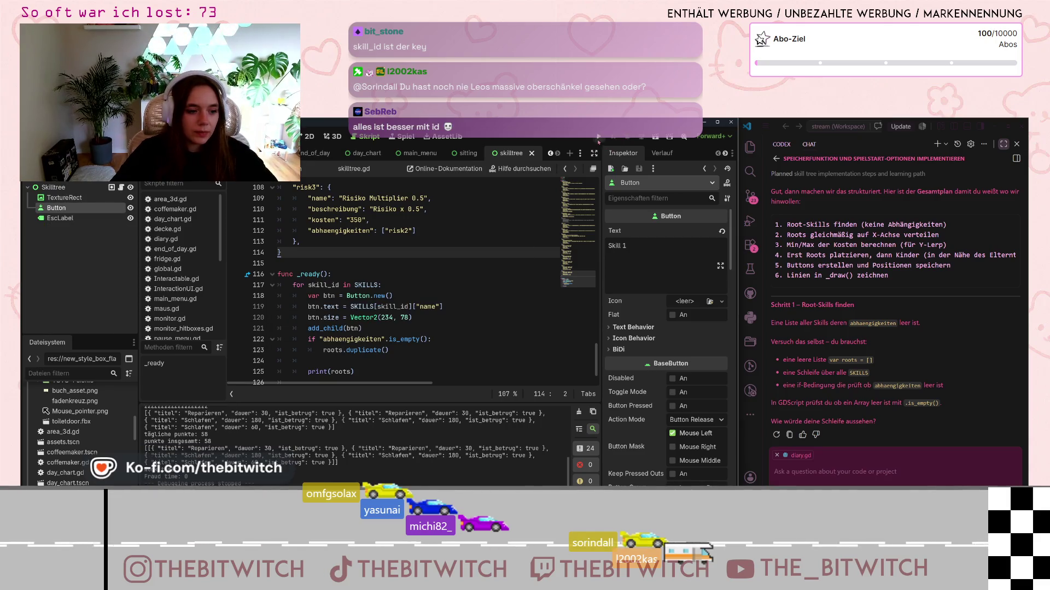
pyautogui.click(598, 137)
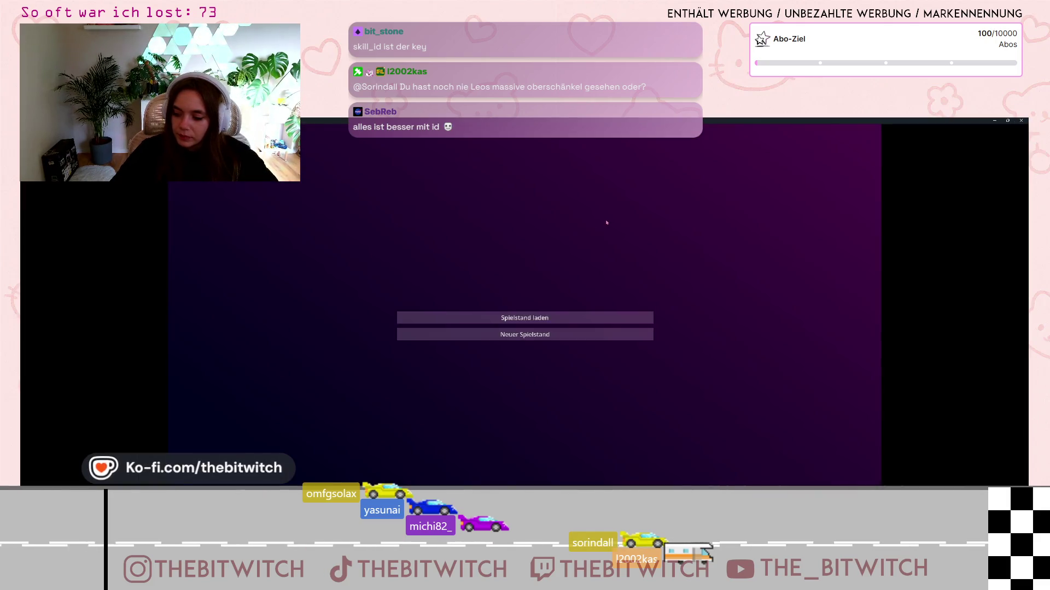
# - Start a new save, sleep on the sofa, open Skilltree, then return to the editor's output
pyautogui.moveTo(575, 120)
pyautogui.mouseDown()
pyautogui.moveTo(531, 145)
pyautogui.moveTo(768, 145)
pyautogui.moveTo(733, 157)
pyautogui.mouseUp()
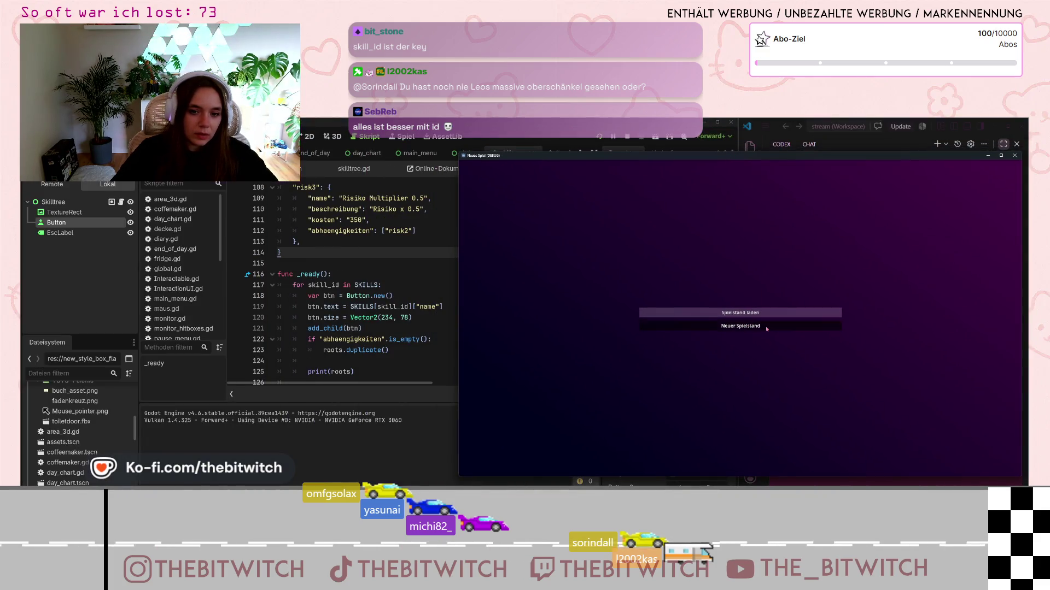
pyautogui.click(740, 326)
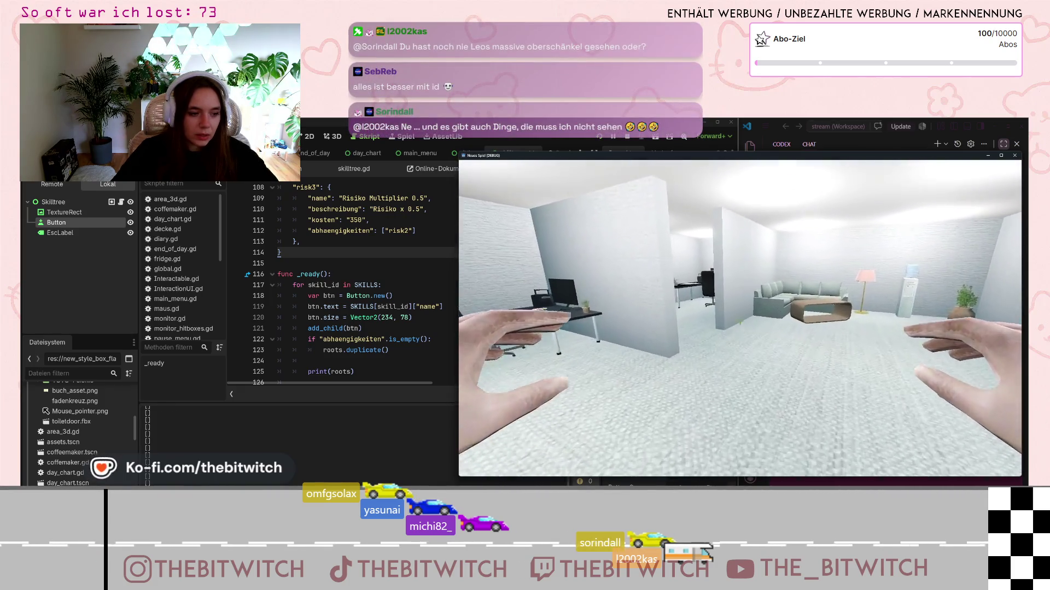
pyautogui.press('w')
pyautogui.click(740, 321)
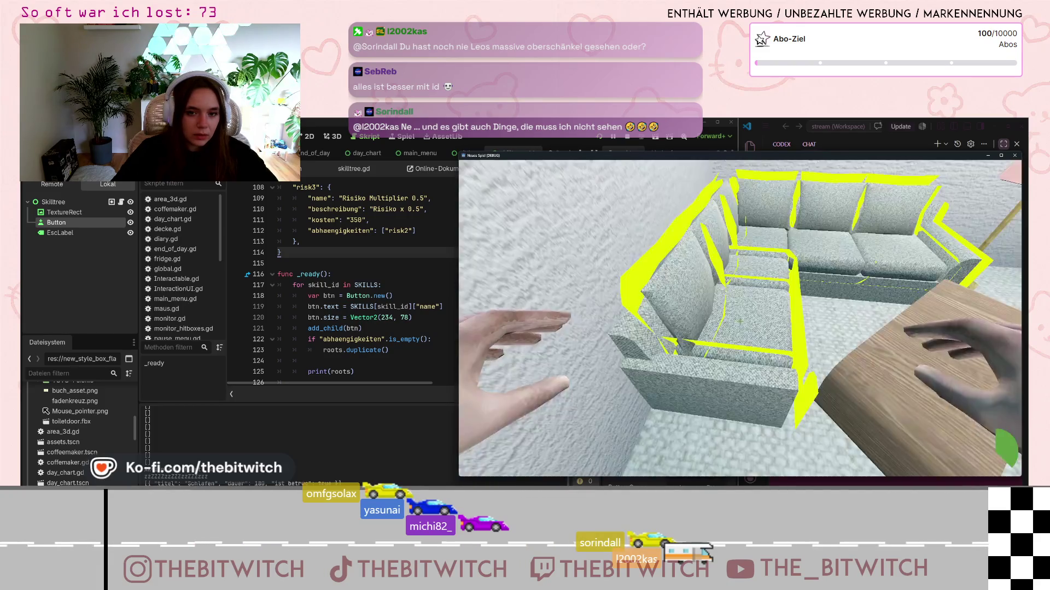
pyautogui.click(739, 321)
pyautogui.click(740, 322)
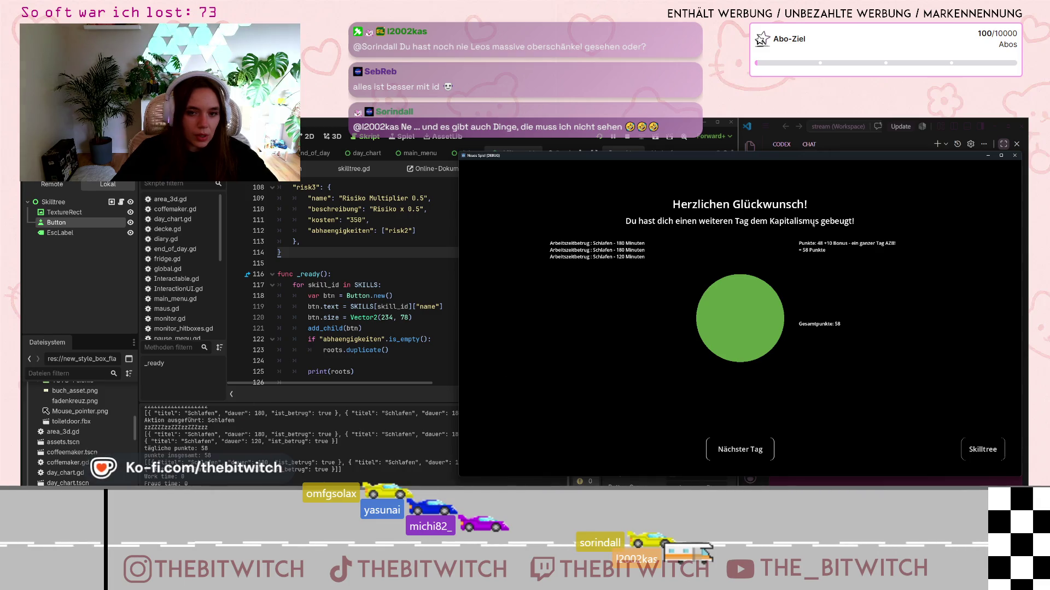
pyautogui.click(972, 459)
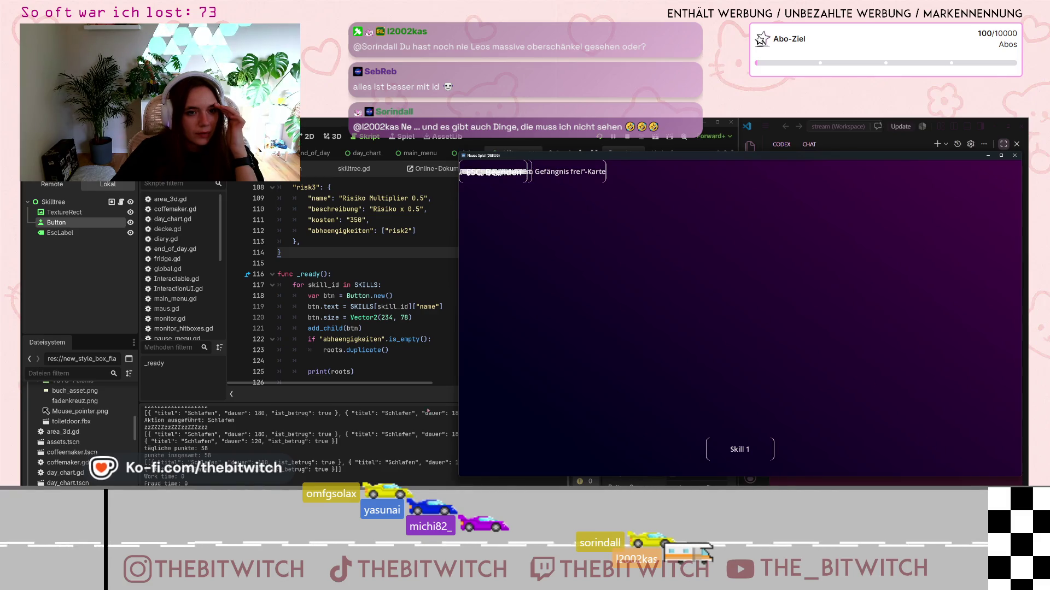
pyautogui.click(301, 437)
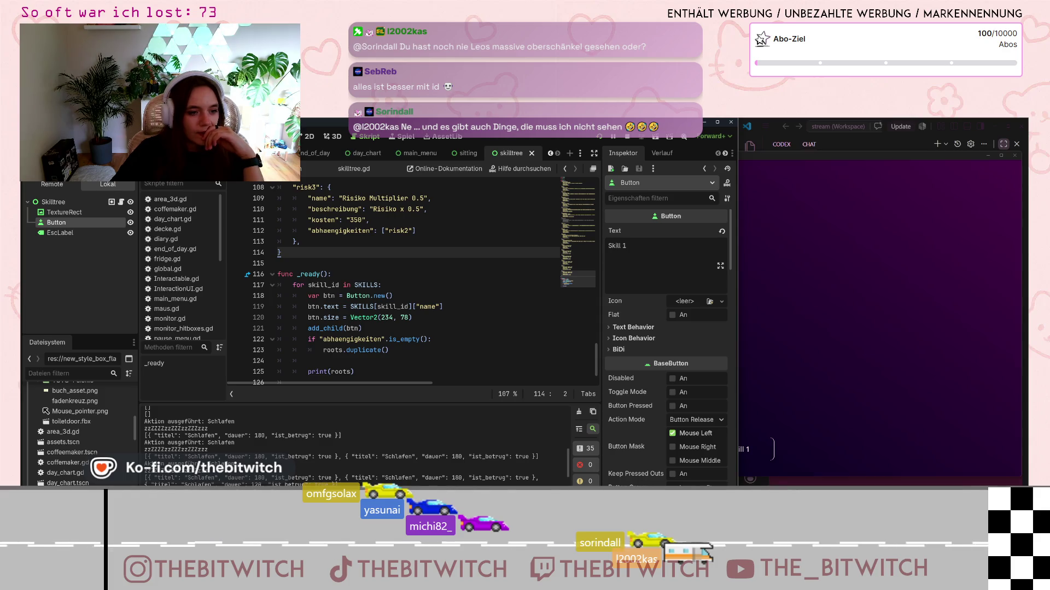
pyautogui.scroll(2, 167, 427)
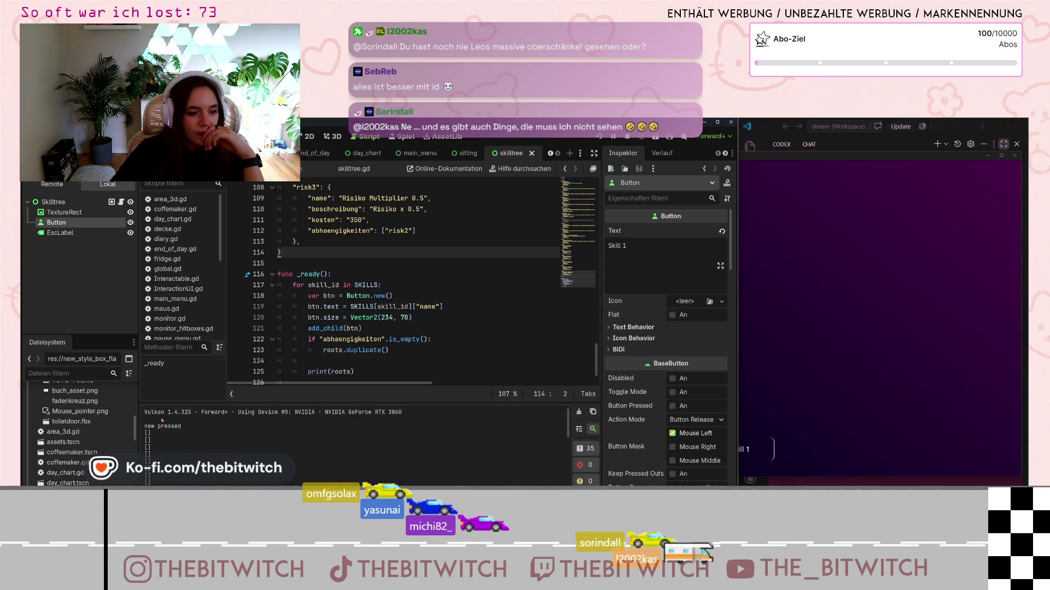
pyautogui.scroll(-2, 148, 435)
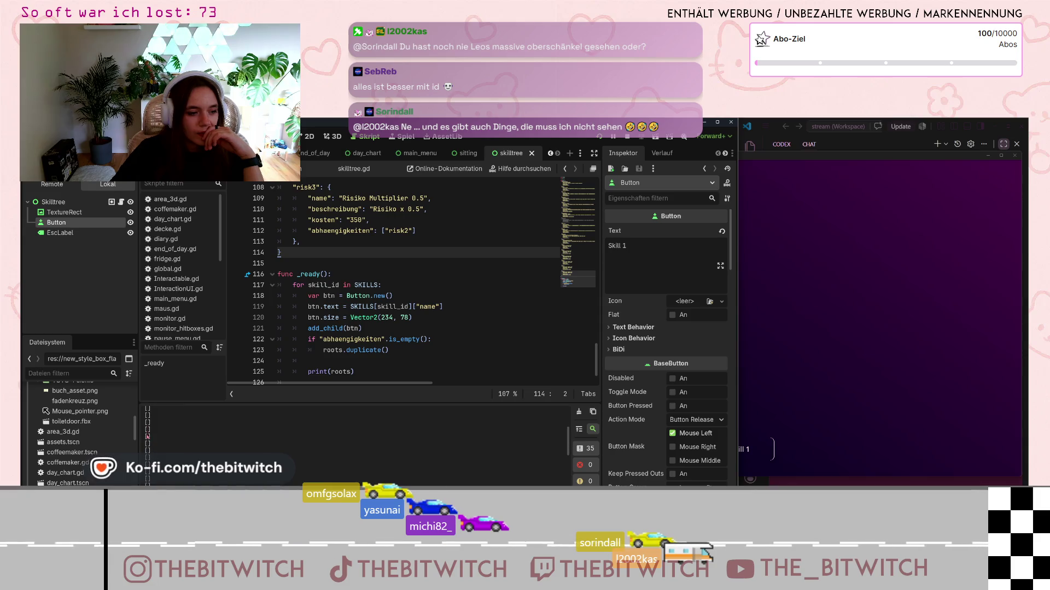
pyautogui.scroll(-1, 153, 435)
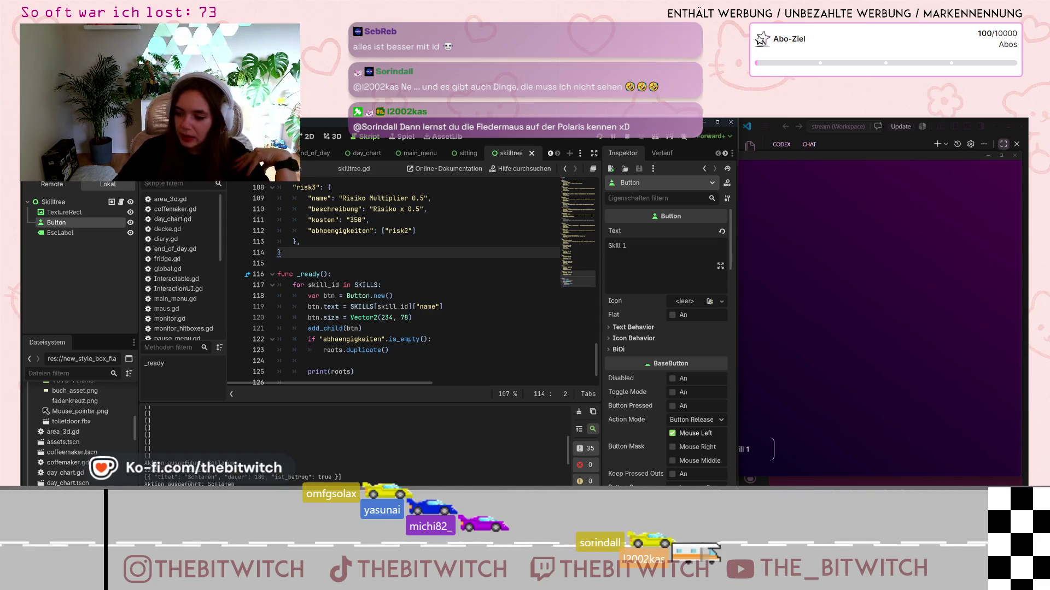
pyautogui.scroll(6, 440, 266)
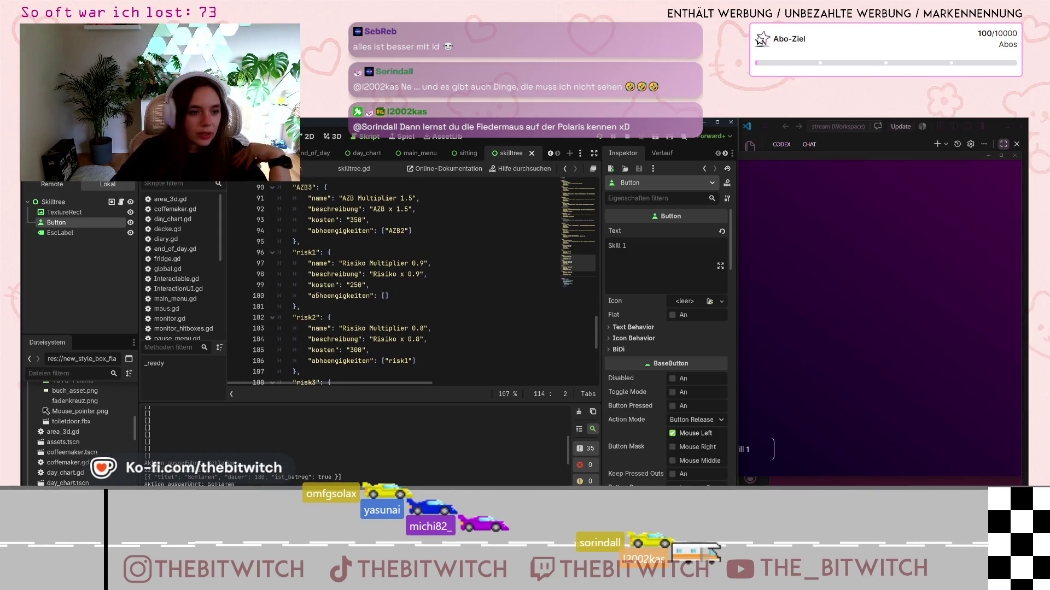
pyautogui.click(450, 299)
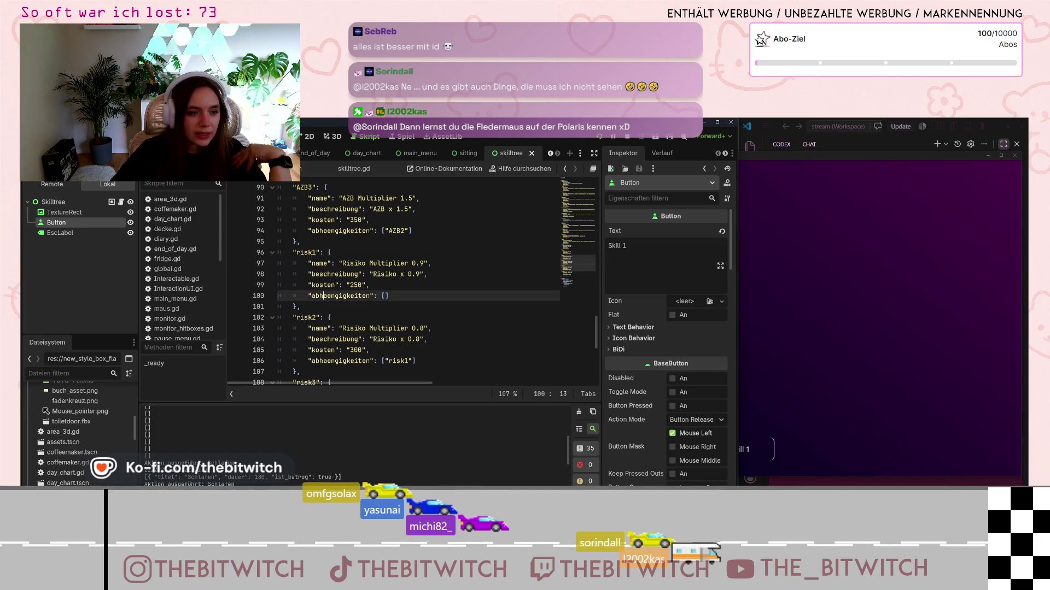
pyautogui.tripleClick(450, 298)
pyautogui.click(449, 298)
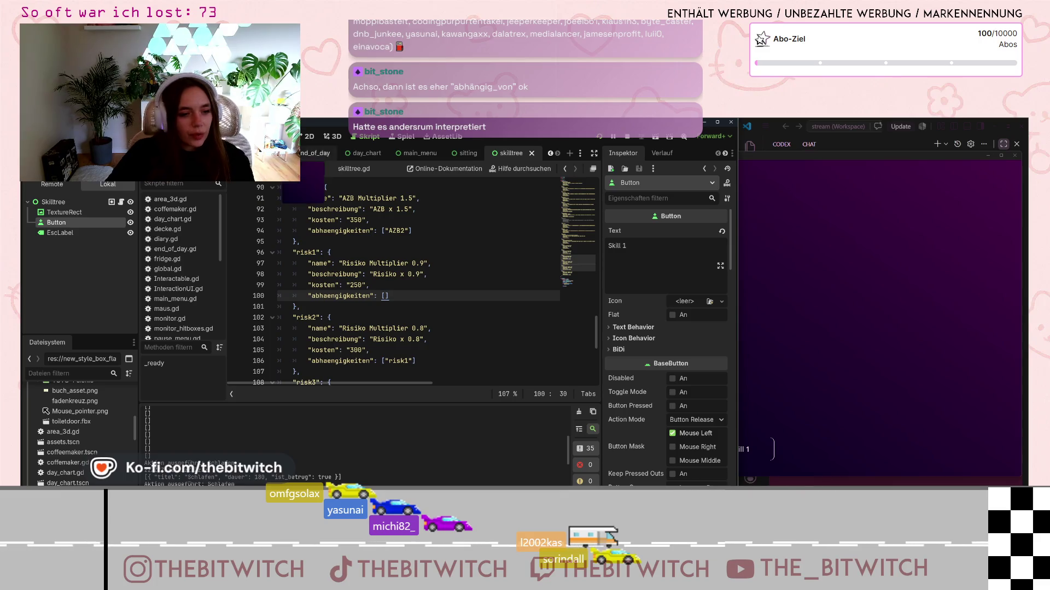
pyautogui.scroll(-1, 388, 284)
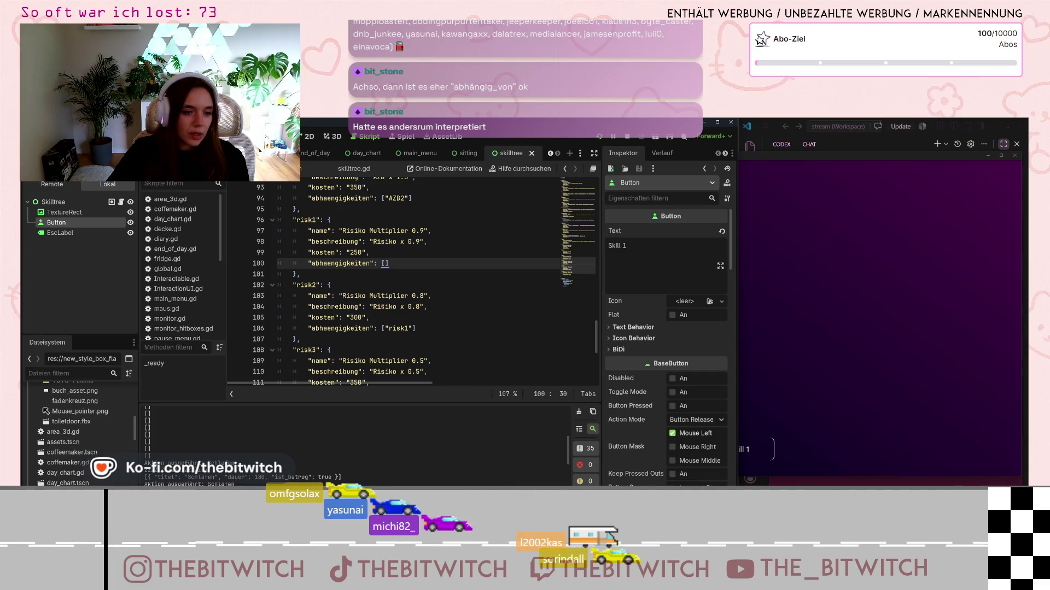
pyautogui.click(387, 326)
pyautogui.scroll(-6, 404, 328)
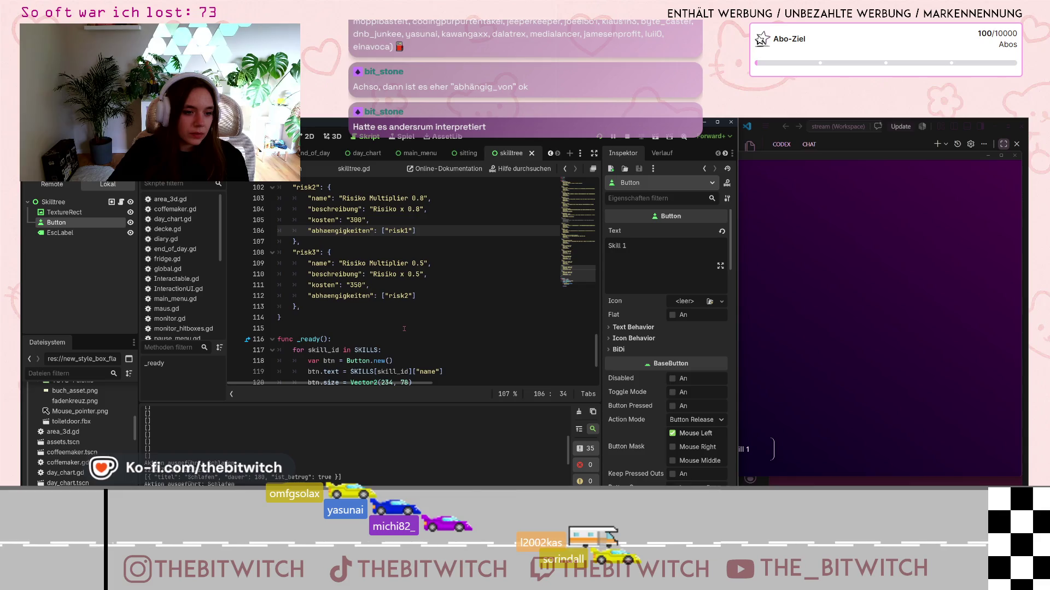
pyautogui.click(404, 328)
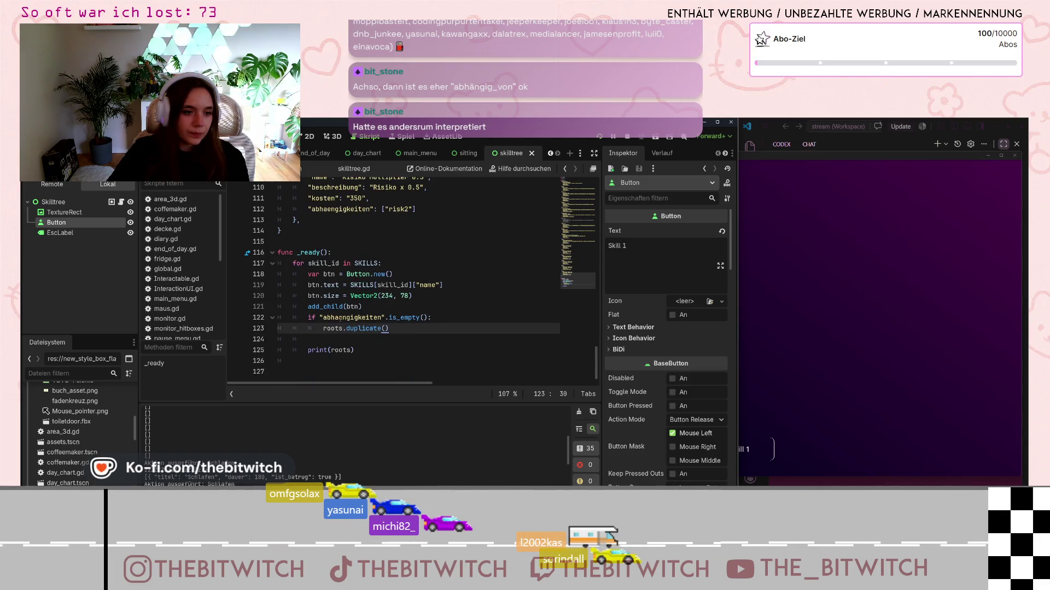
pyautogui.scroll(3, 425, 317)
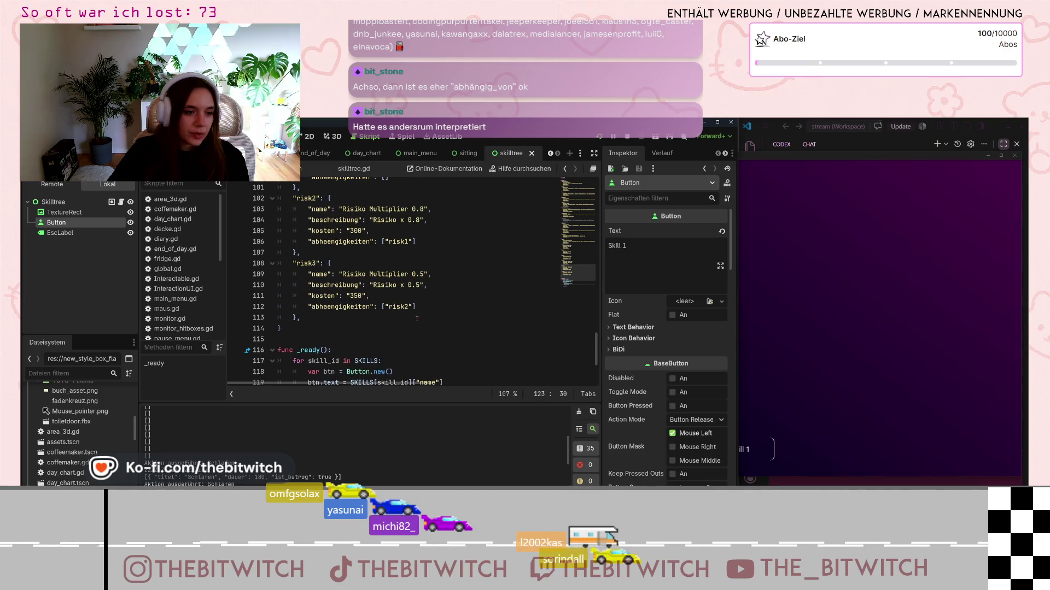
pyautogui.scroll(-3, 415, 320)
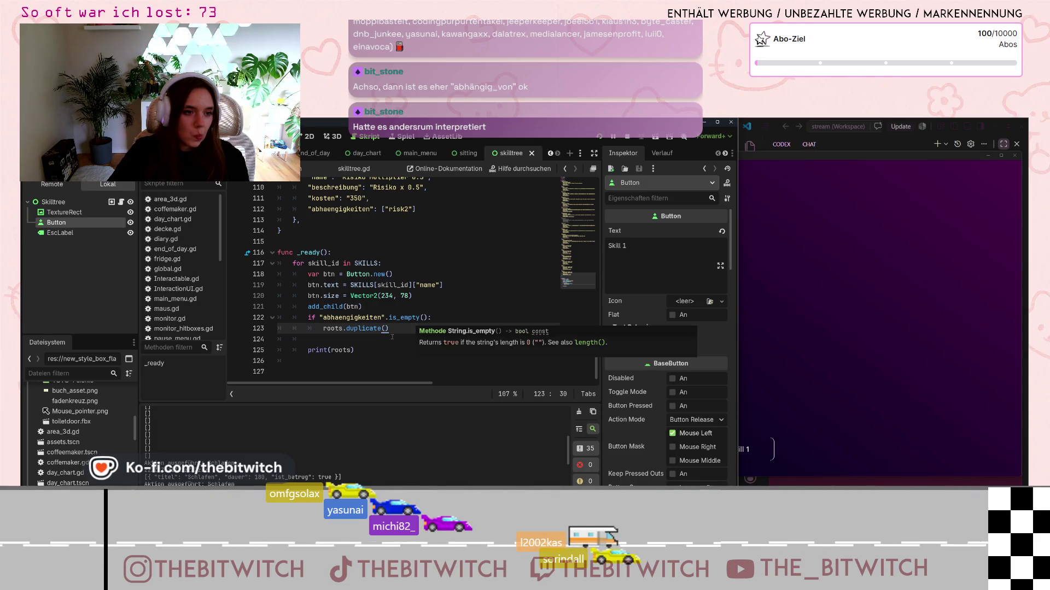
pyautogui.moveTo(360, 350); pyautogui.dragTo(310, 350)
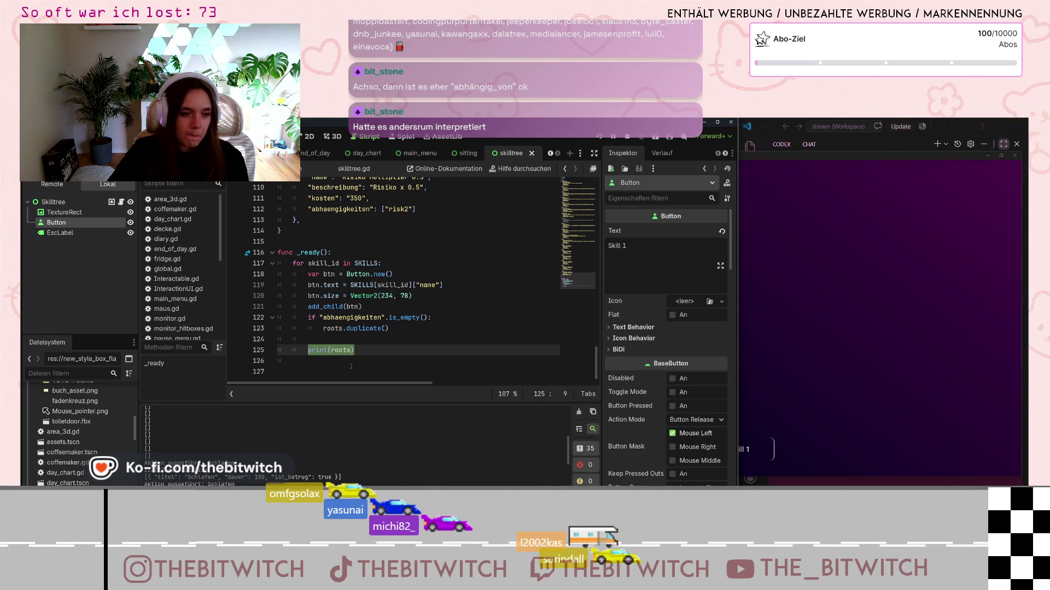
pyautogui.click(366, 328)
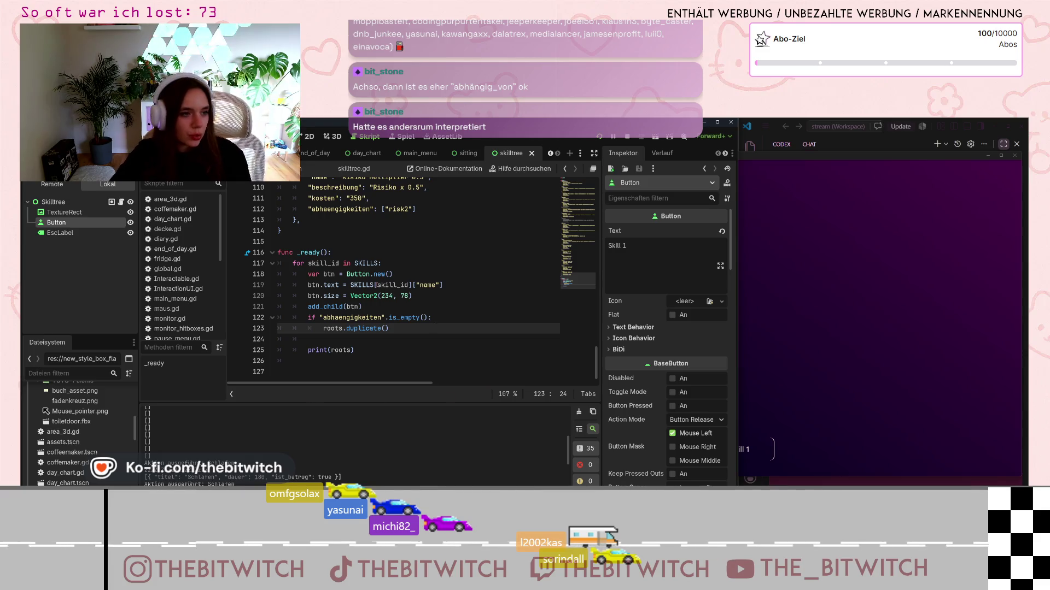
pyautogui.click(189, 272)
pyautogui.scroll(-4, 339, 283)
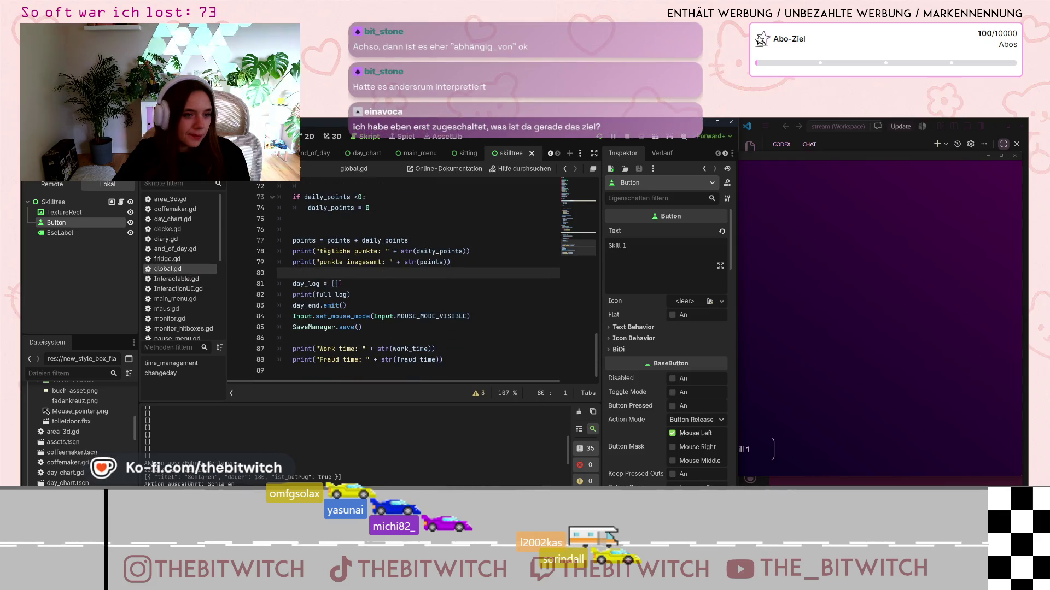
pyautogui.scroll(8, 339, 285)
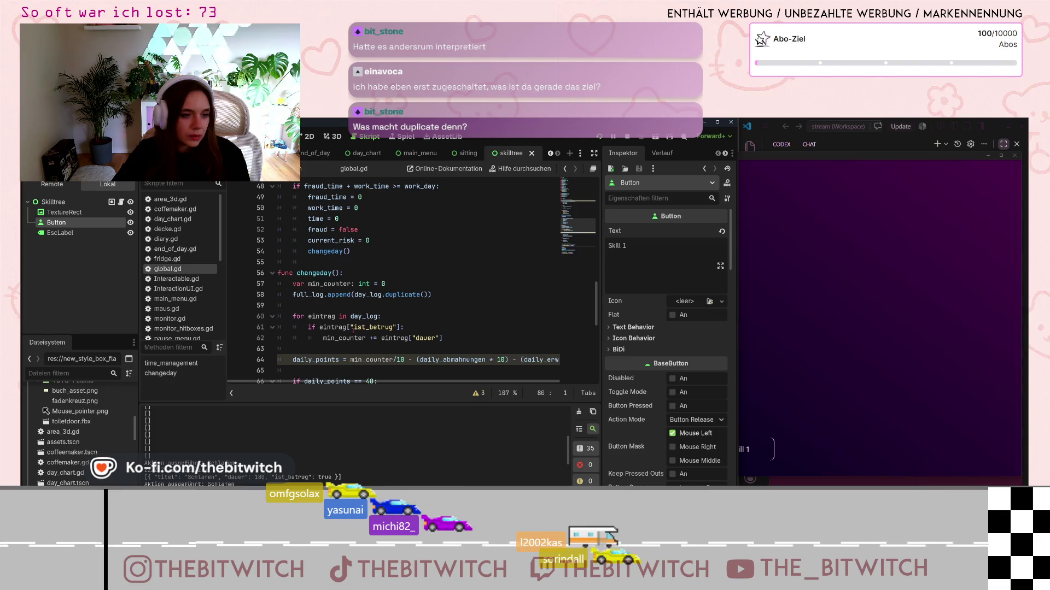
pyautogui.click(375, 327)
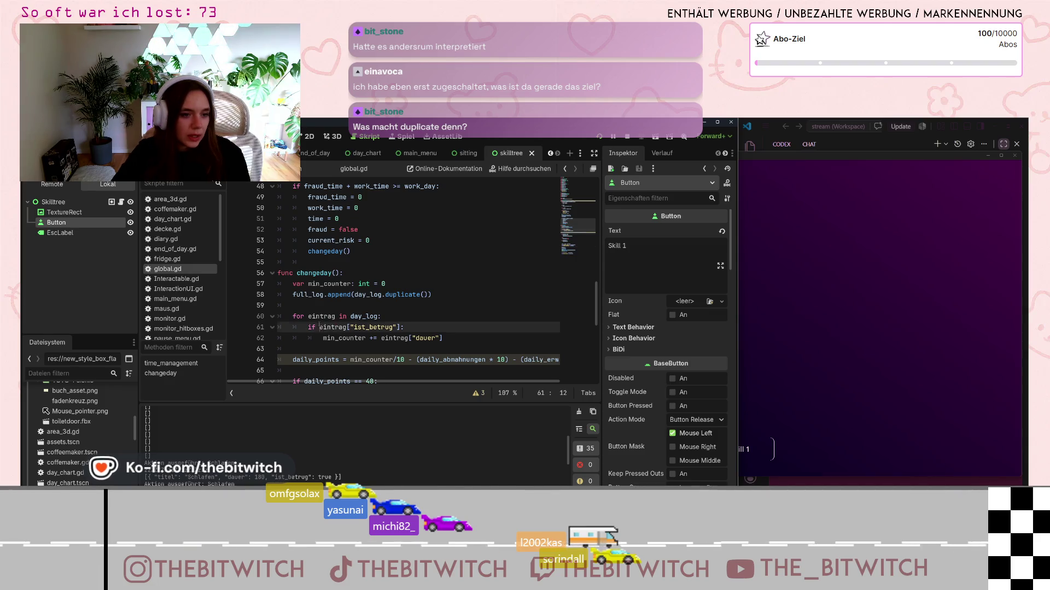
pyautogui.click(394, 327)
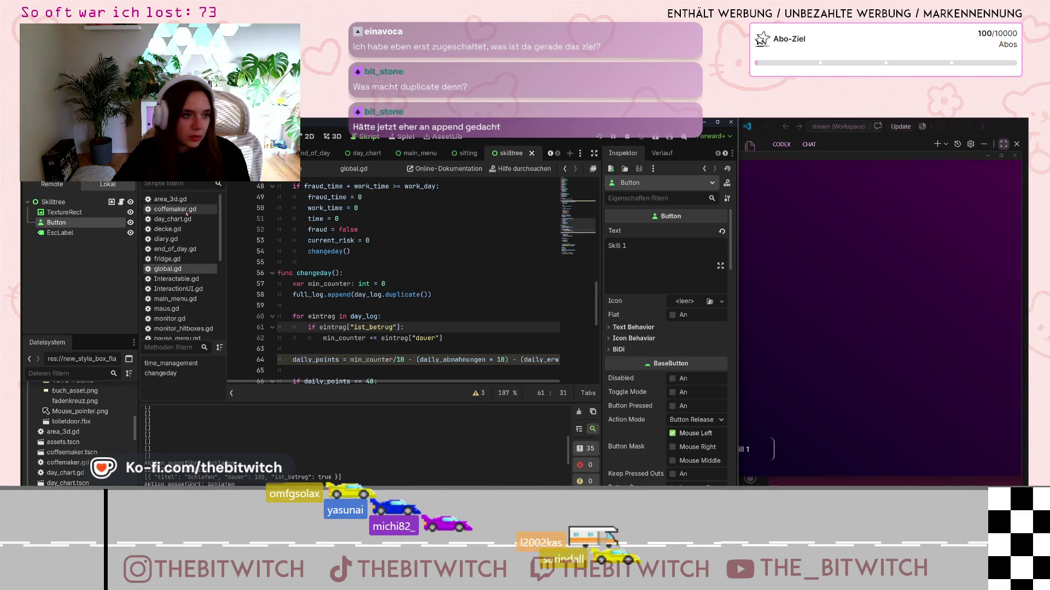
pyautogui.scroll(-3, 164, 257)
pyautogui.click(187, 310)
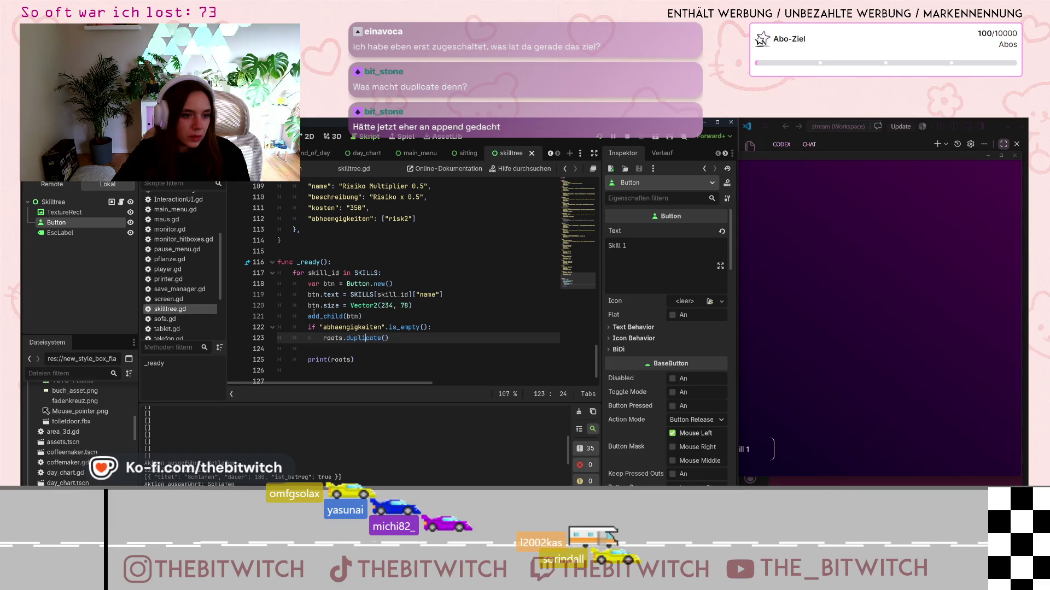
pyautogui.click(320, 327)
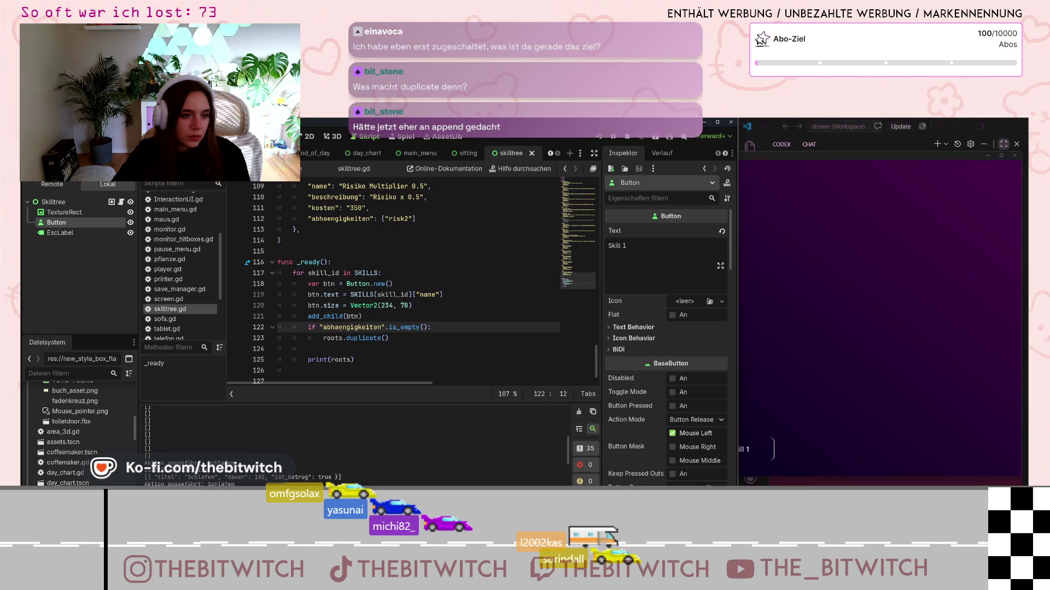
pyautogui.scroll(2, 181, 273)
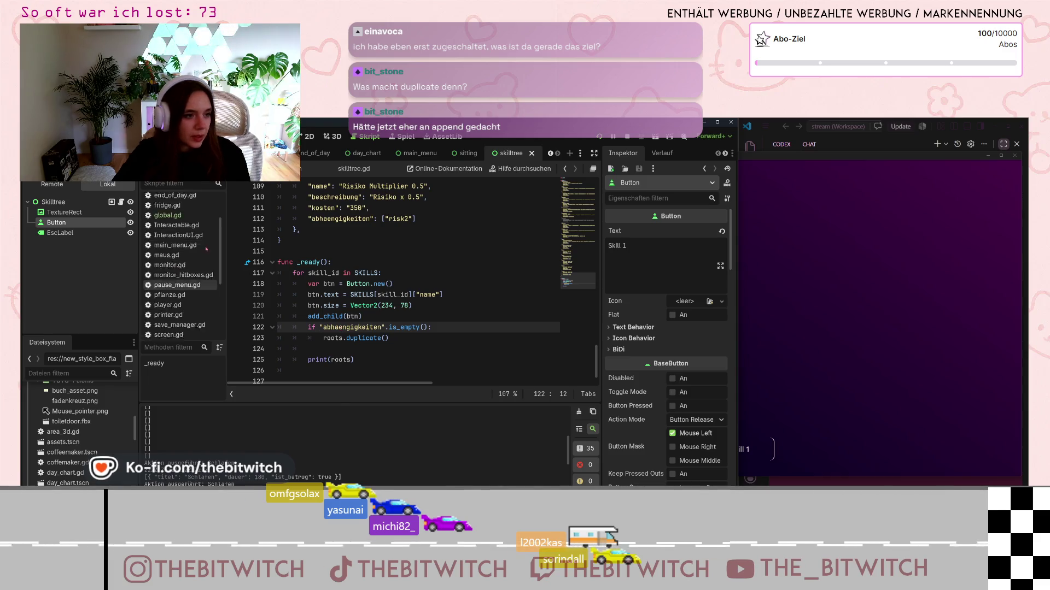
pyautogui.click(168, 232)
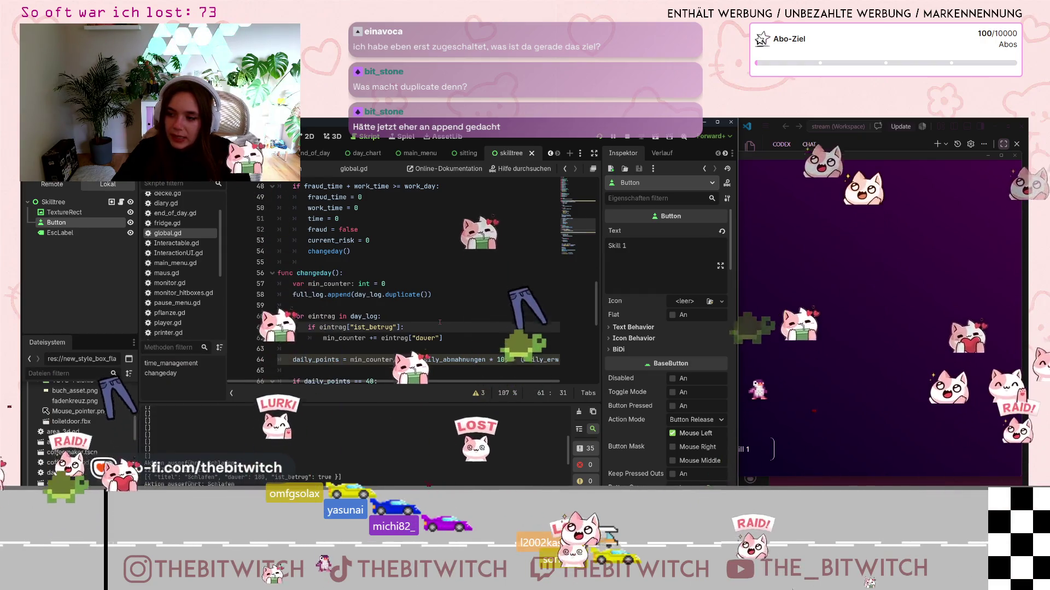
pyautogui.scroll(-1, 368, 326)
pyautogui.scroll(1, 368, 325)
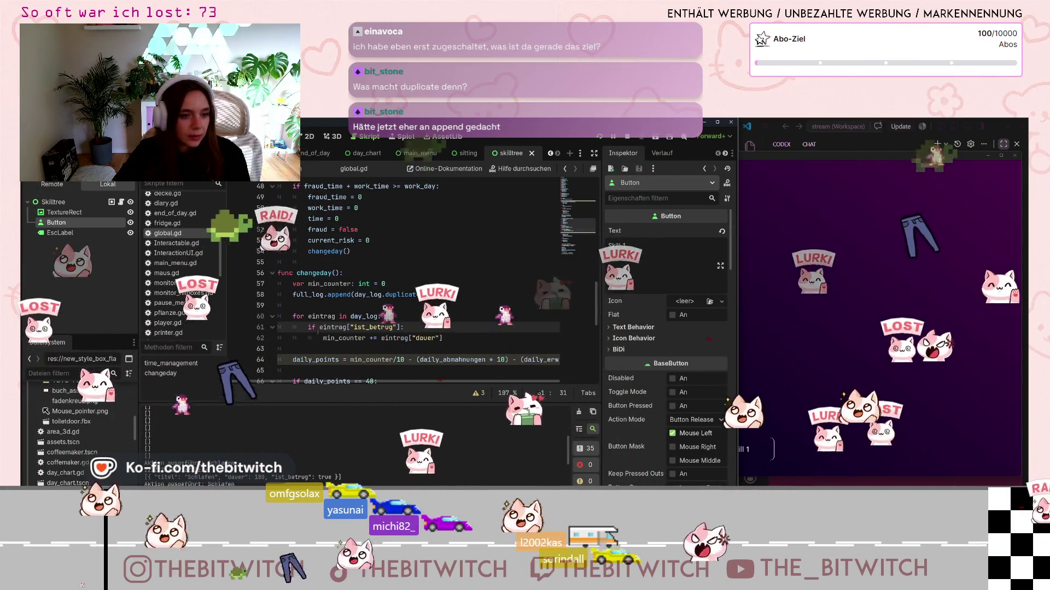
pyautogui.moveTo(308, 327); pyautogui.dragTo(400, 327)
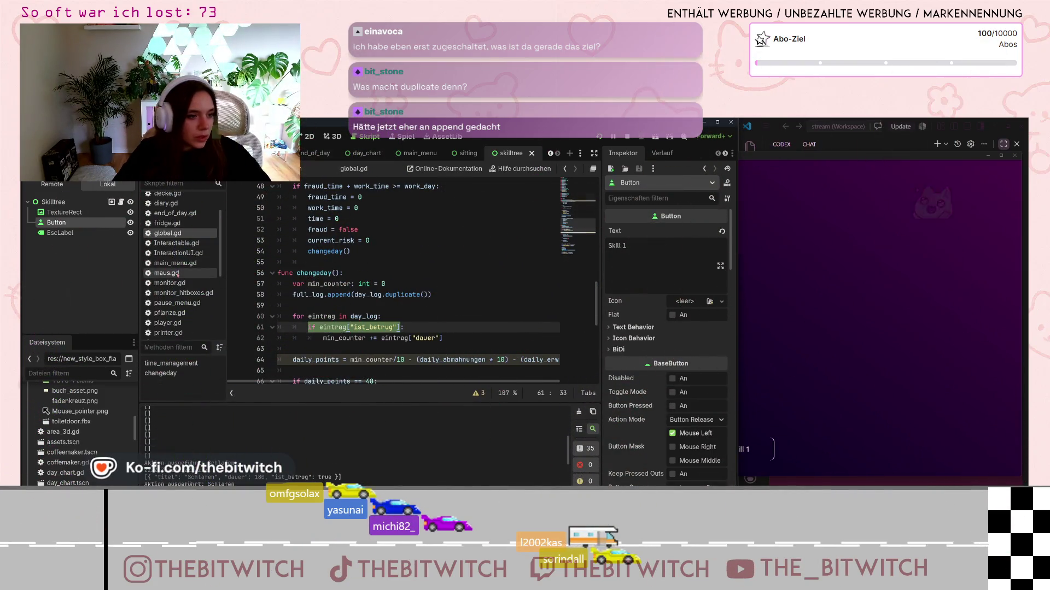
pyautogui.scroll(-2, 175, 274)
pyautogui.click(174, 326)
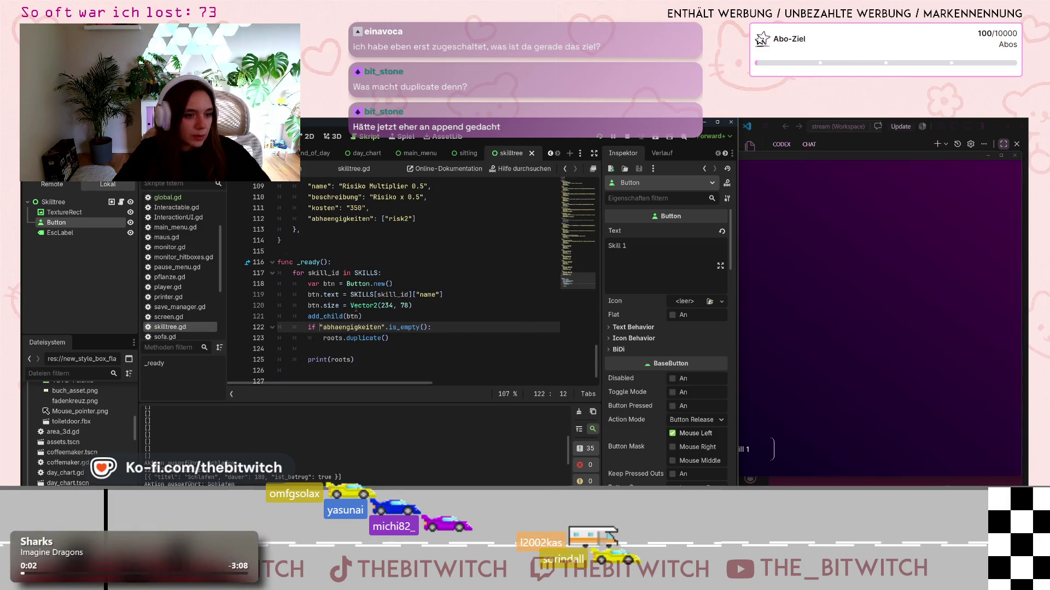
pyautogui.click(435, 353)
# - Start an ist_betrug condition line and fix line 122 to read if skill_id["abhaengigkeiten"].is_empty():
pyautogui.press('Return')
pyautogui.write('if eintrag["ist_betrug"]')
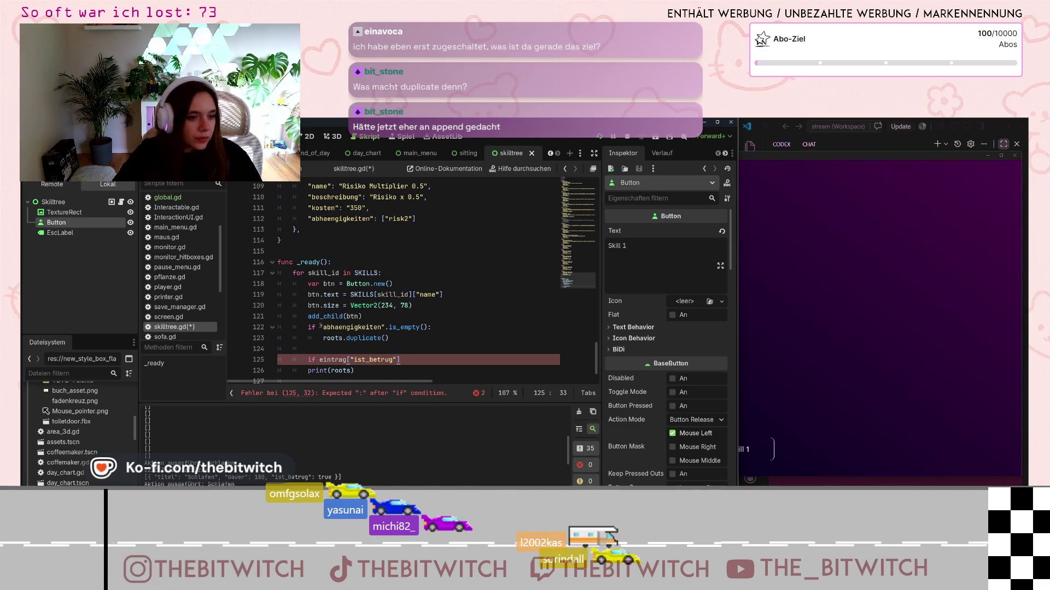
pyautogui.click(320, 327)
pyautogui.write('skill')
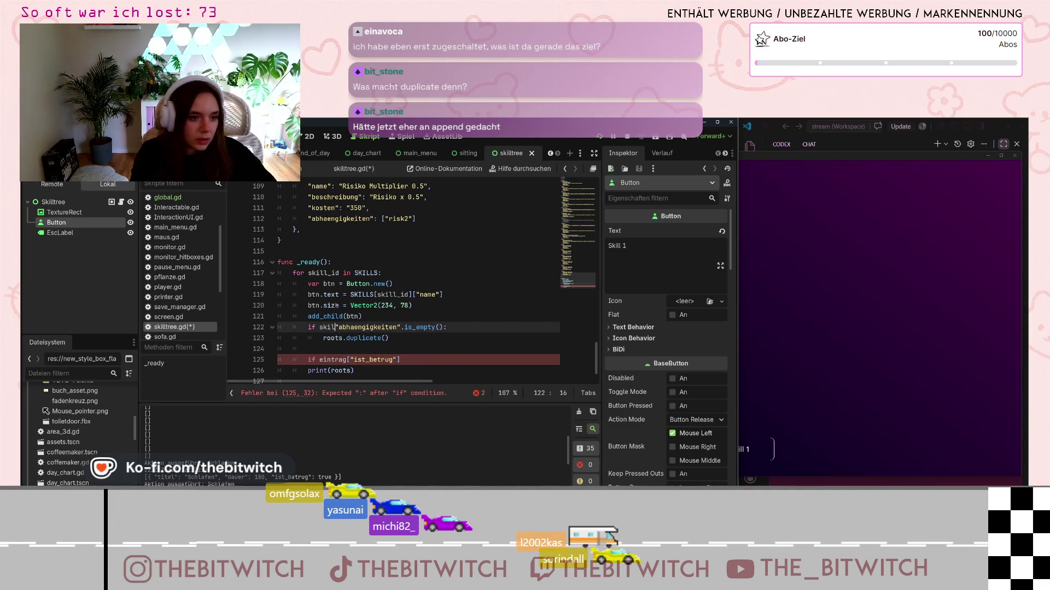
pyautogui.press('Return')
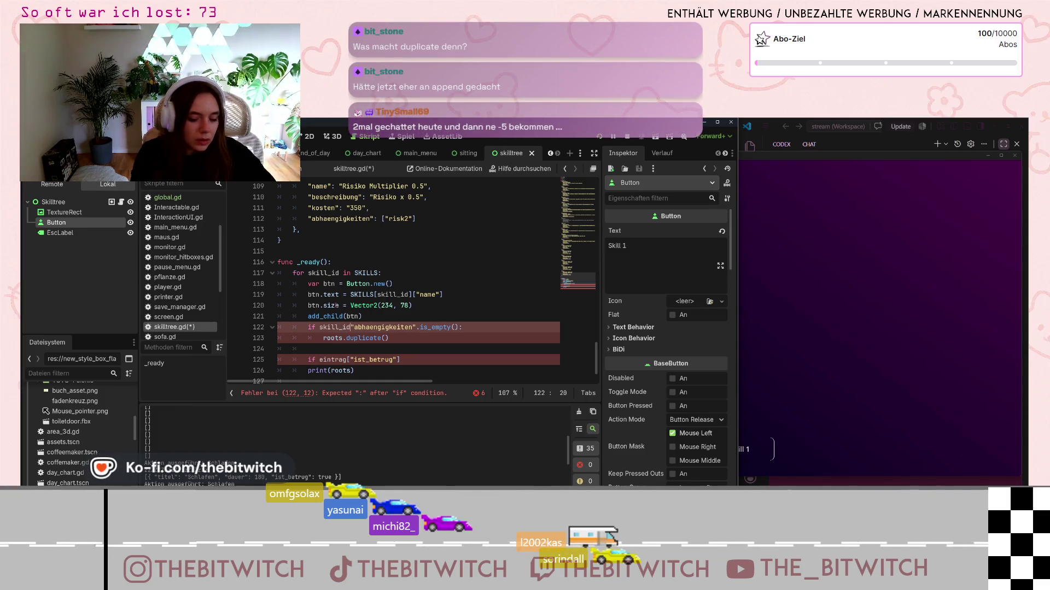
pyautogui.write('[')
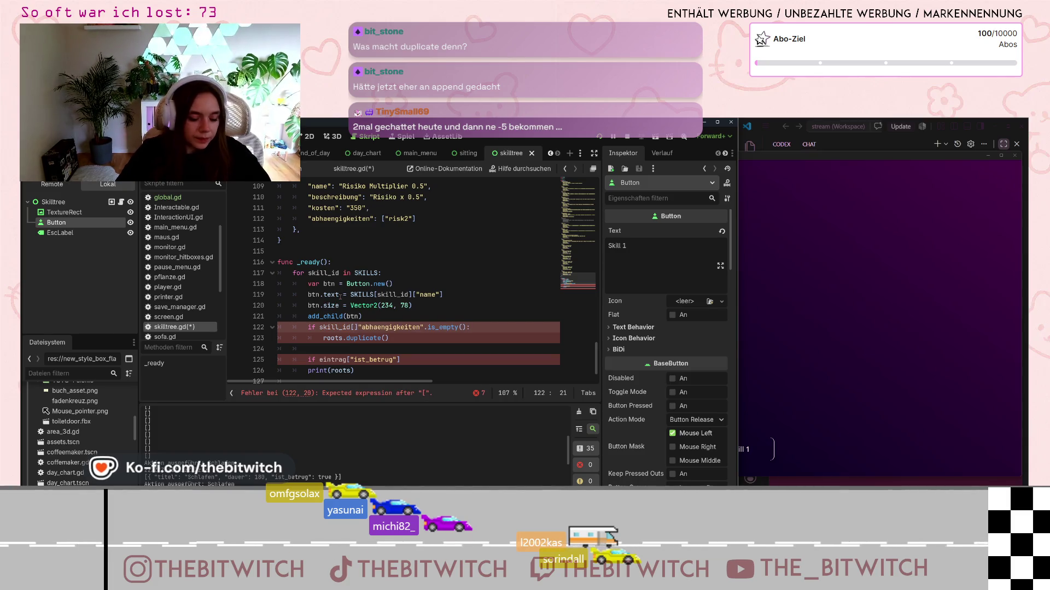
pyautogui.press('Right')
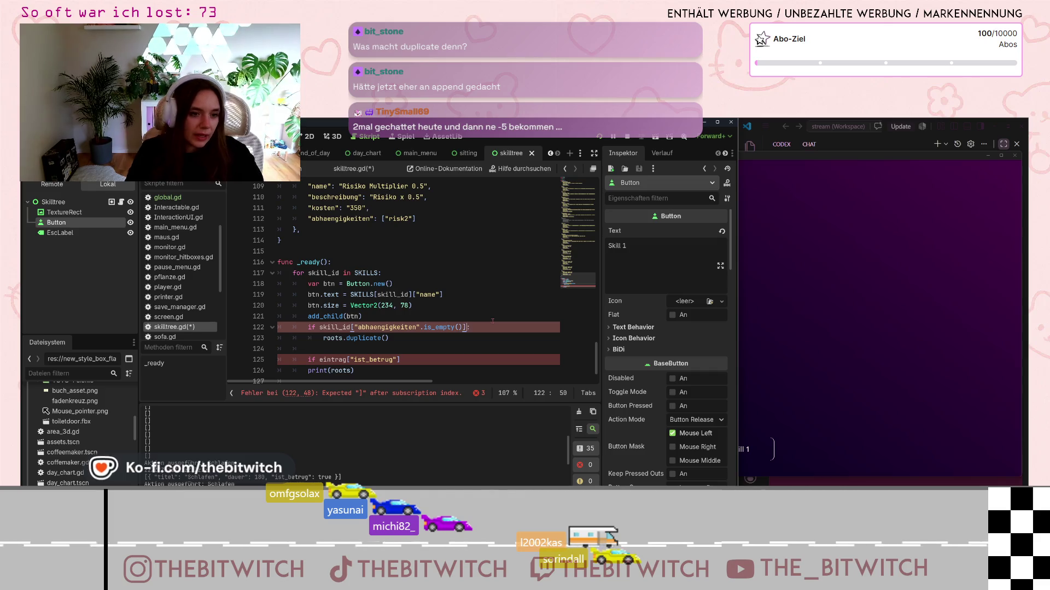
pyautogui.write(']')
# - Delete the leftover if eintrag["ist_betrug"] line with Ctrl+Shift+K
pyautogui.click(366, 360)
pyautogui.hotkey('ctrl', 'shift', 'k')
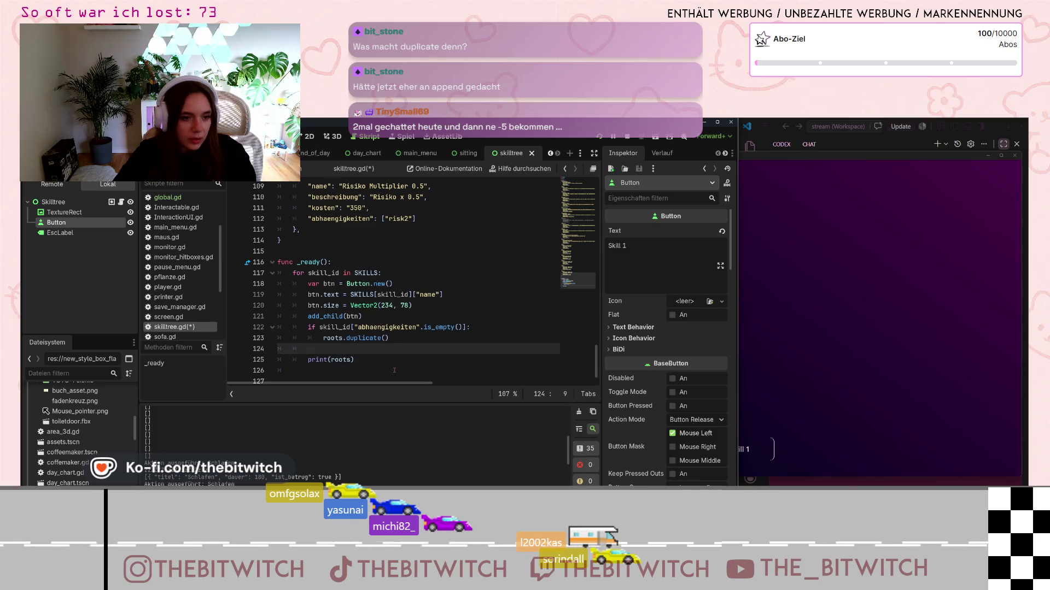
pyautogui.click(429, 342)
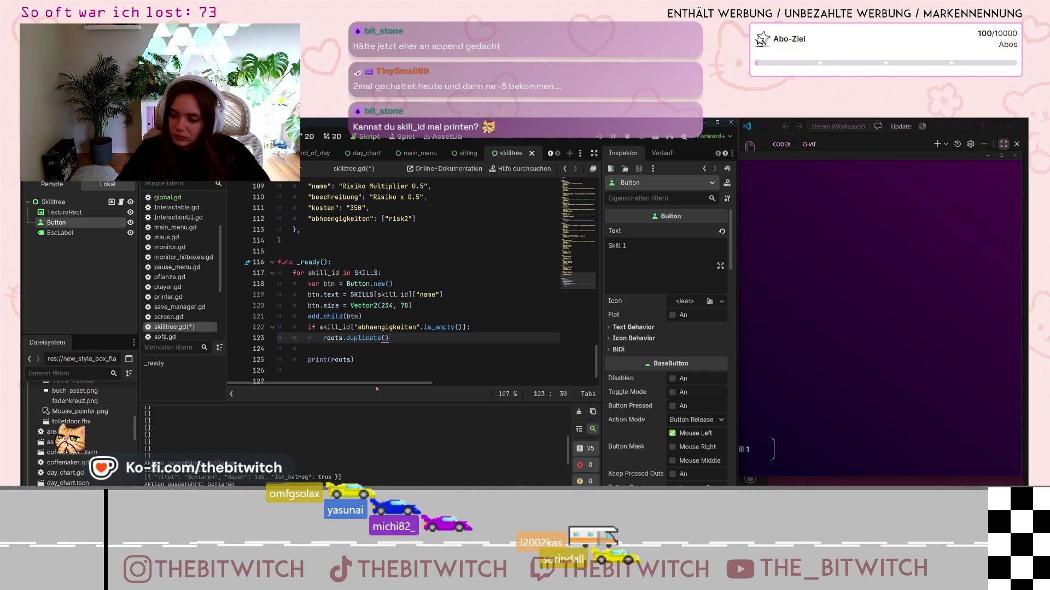
# - Insert a print(skill_id) line above print(roots) and save skilltree.gd
pyautogui.click(351, 359)
pyautogui.press('Home')
pyautogui.press('Return')
pyautogui.press('Up')
pyautogui.write('print')
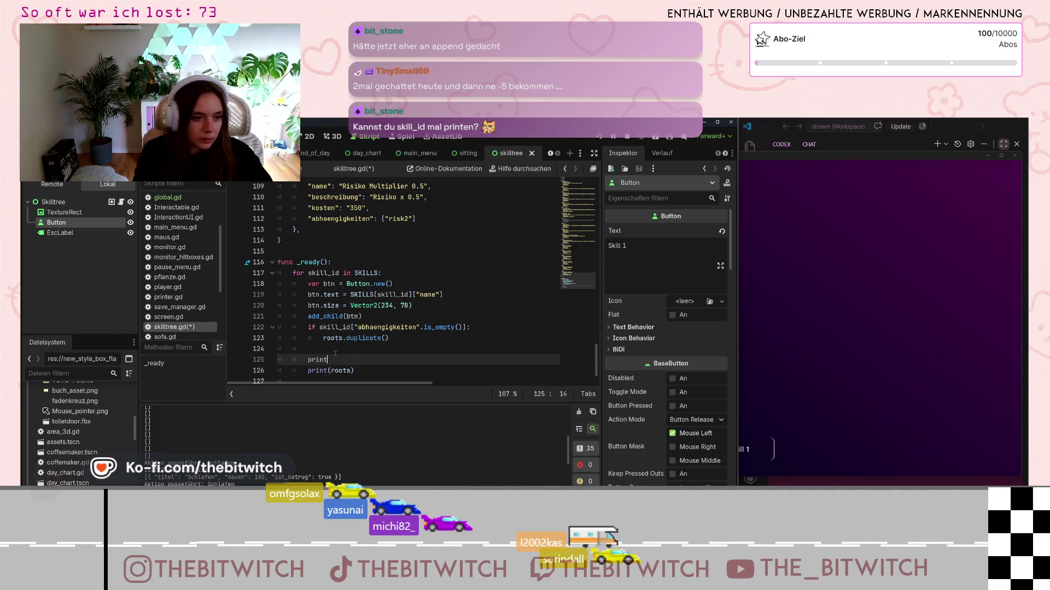
pyautogui.write(' s')
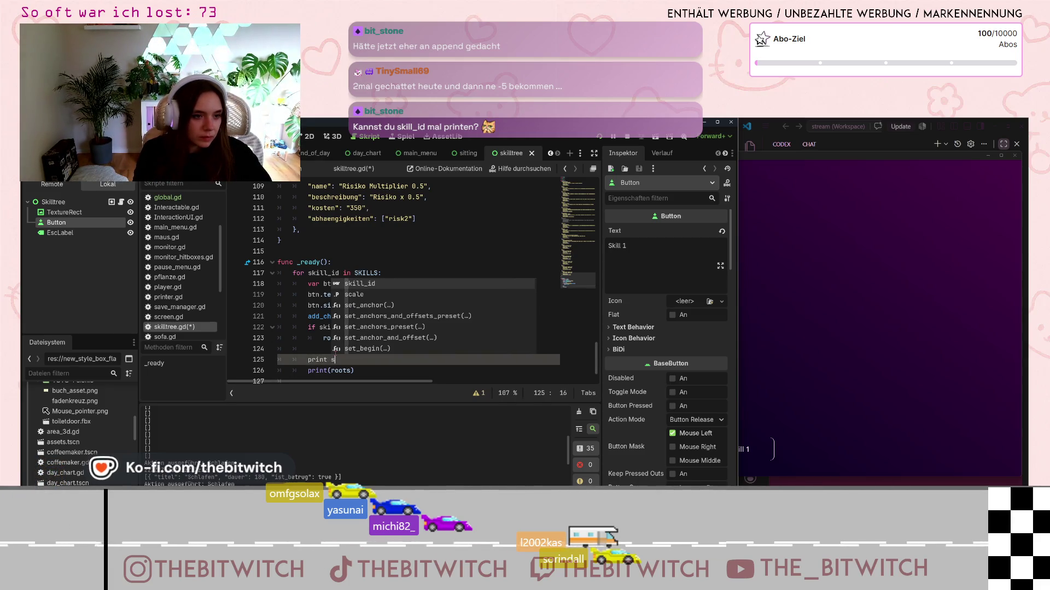
pyautogui.write('kill')
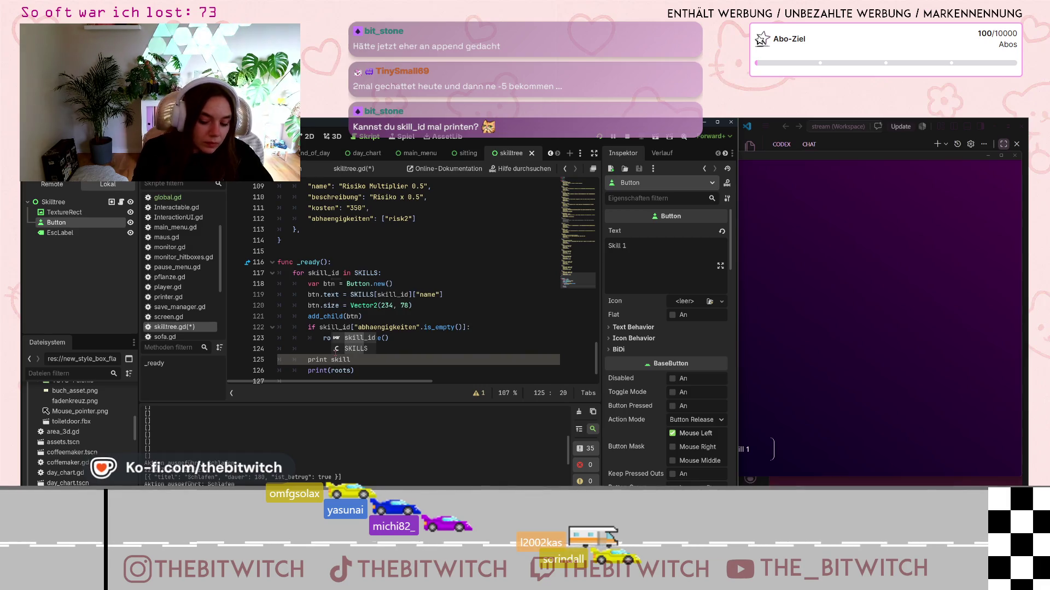
pyautogui.press('BackSpace')
pyautogui.press('BackSpace')
pyautogui.press('BackSpace')
pyautogui.write('(ski')
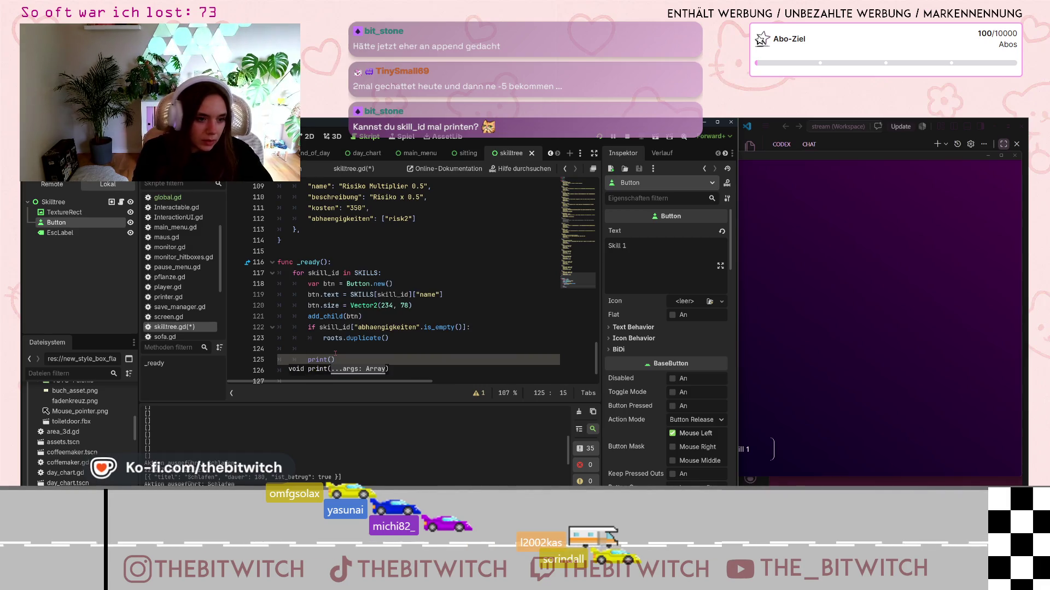
pyautogui.write('ll_id')
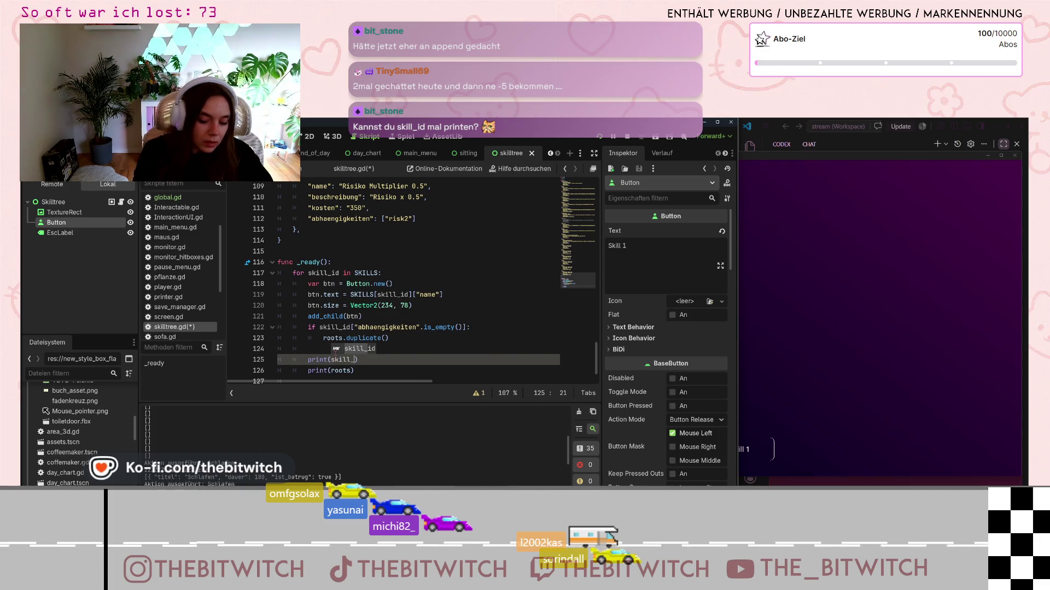
pyautogui.click(459, 351)
pyautogui.hotkey('ctrl', 's')
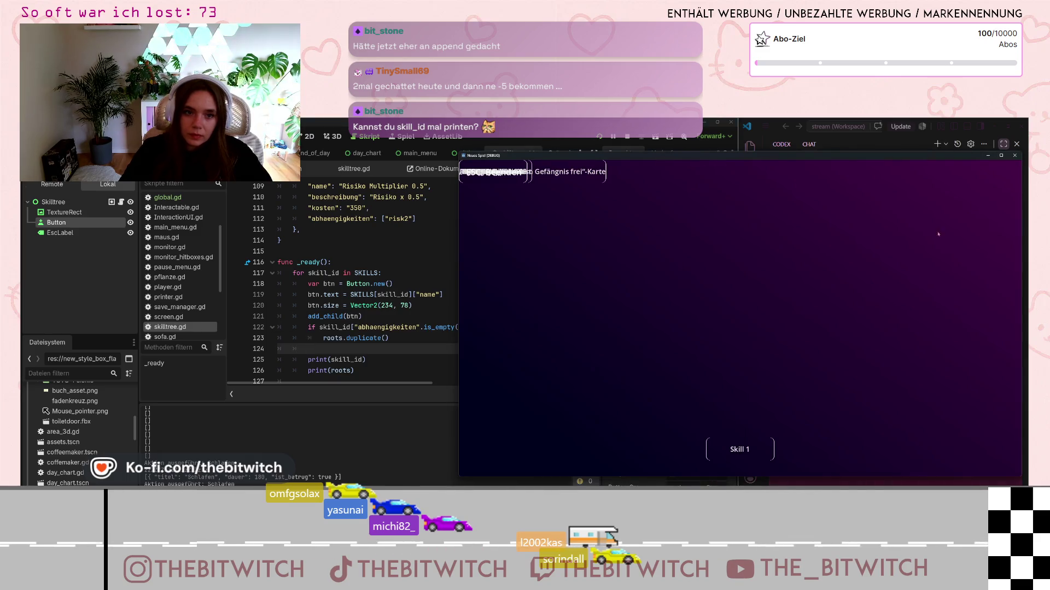
# - Stop the running game with F8 and relaunch it with F5
pyautogui.press('F8')
pyautogui.press('F5')
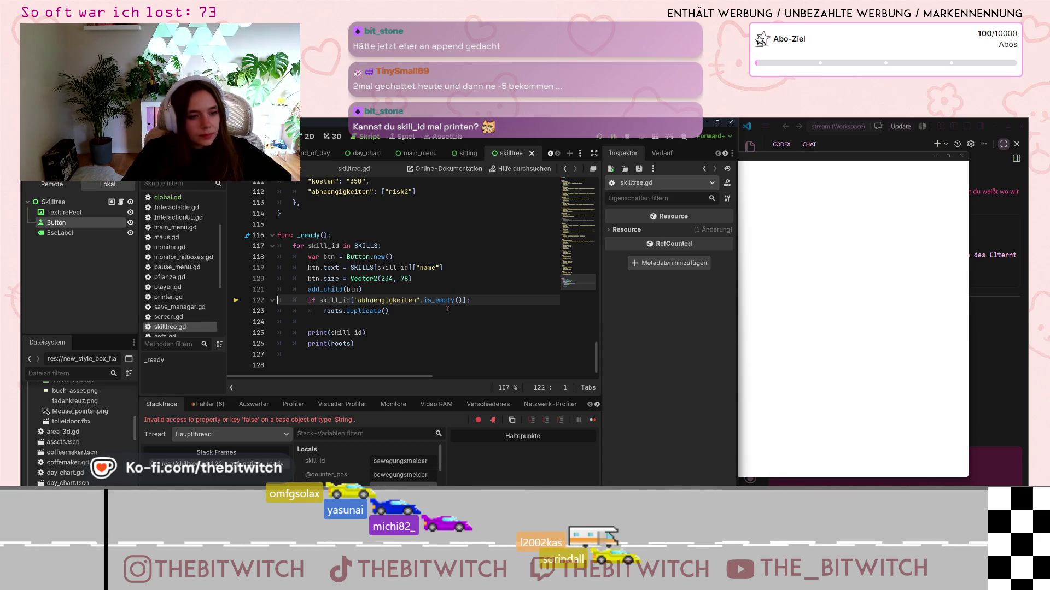
# - Remove the .is_empty() call from line 122's dependency check and save the script
pyautogui.moveTo(463, 301); pyautogui.dragTo(420, 300)
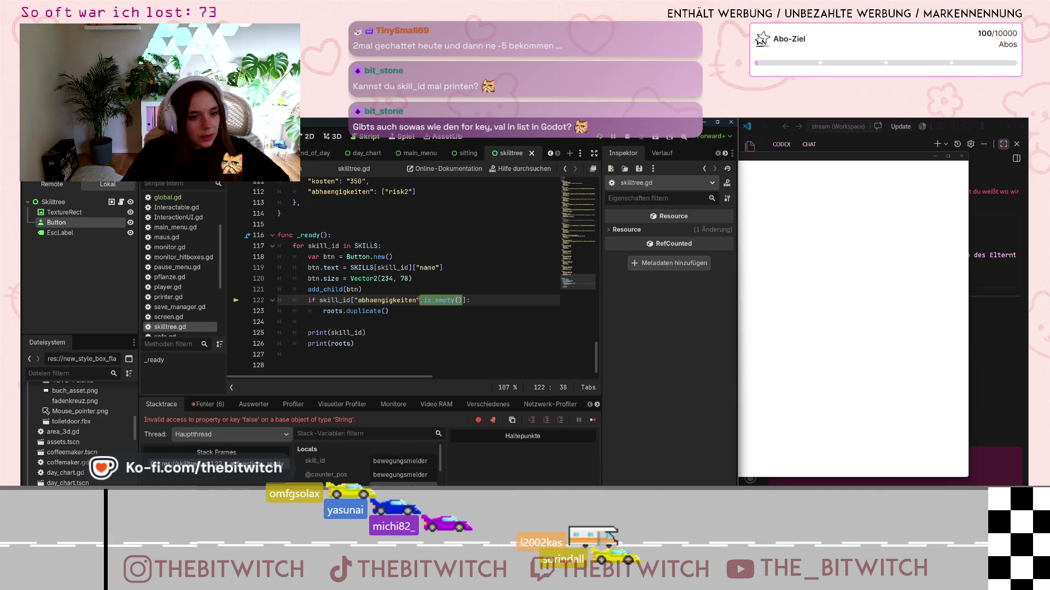
pyautogui.press('BackSpace')
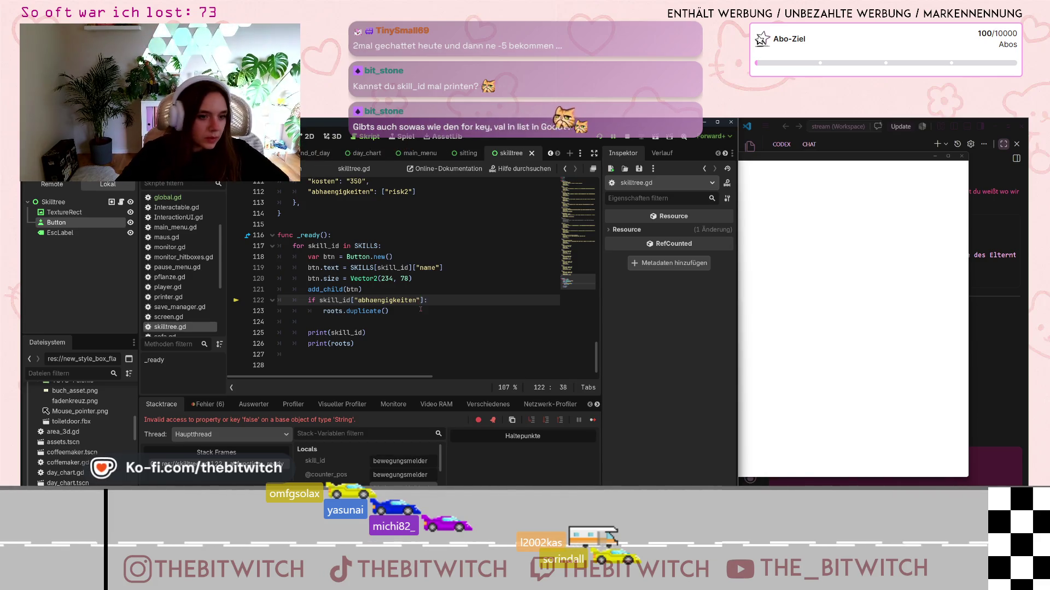
pyautogui.press('Right')
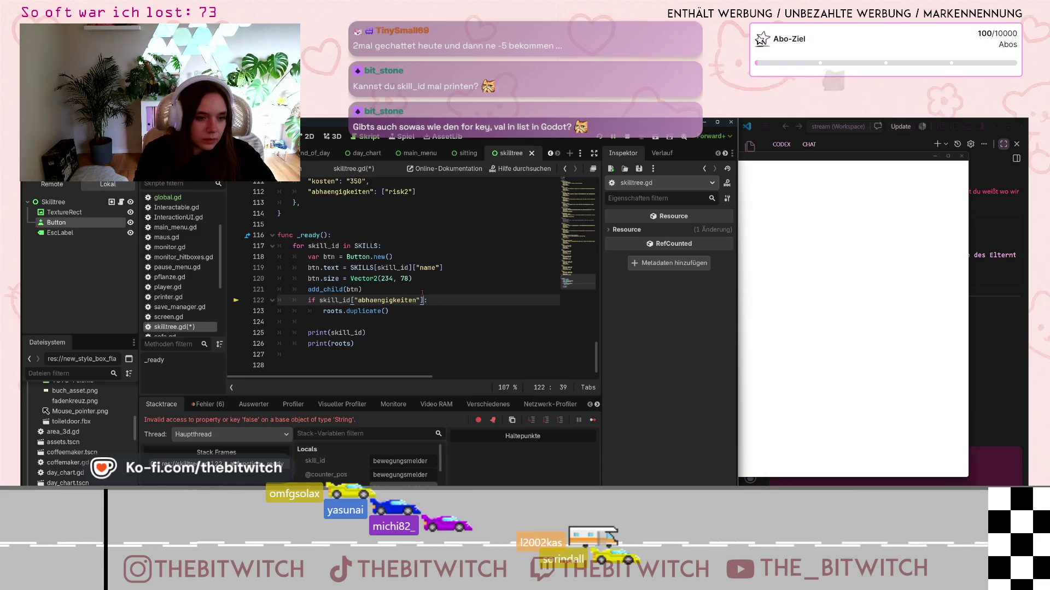
pyautogui.write('.')
pyautogui.press('BackSpace')
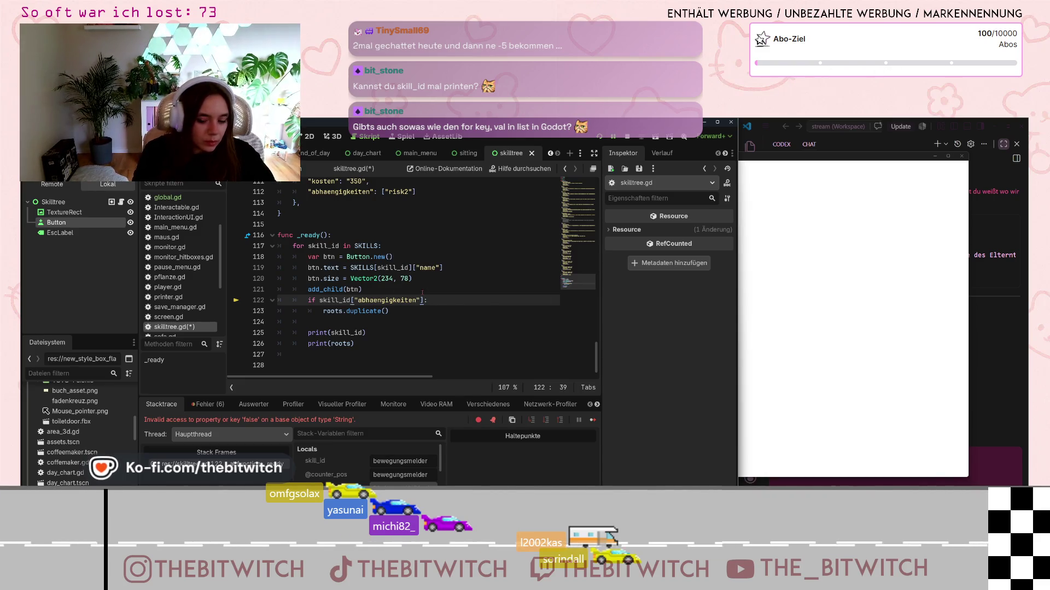
pyautogui.write('.is_empty')
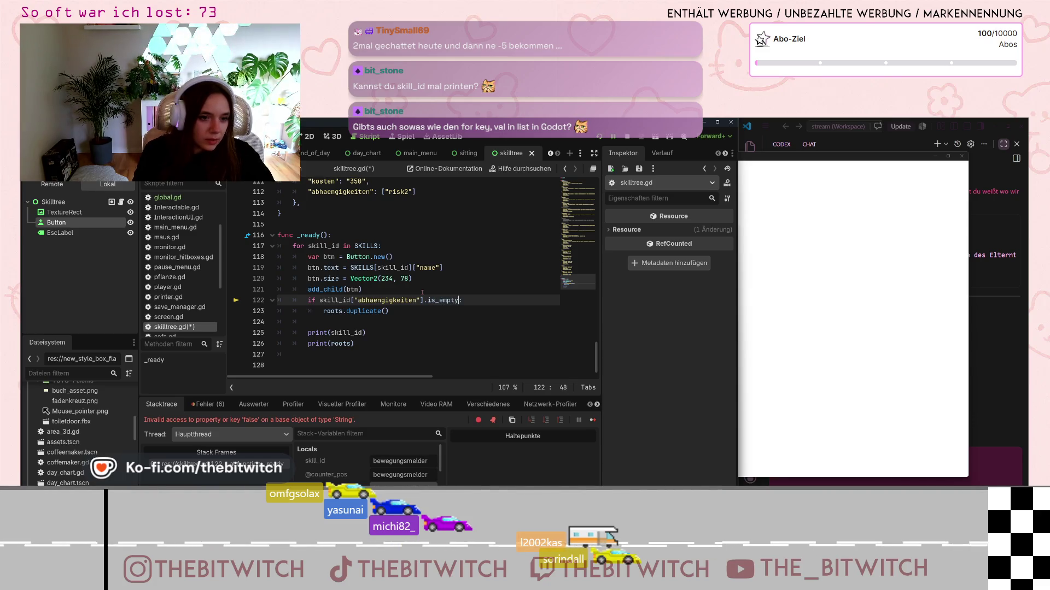
pyautogui.write('()')
pyautogui.click(537, 269)
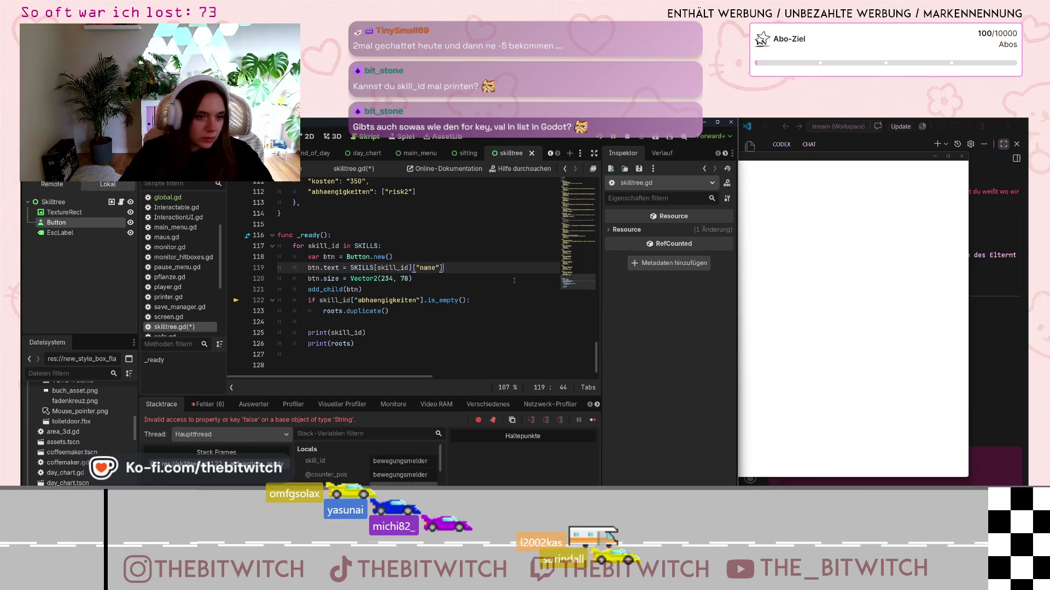
pyautogui.hotkey('ctrl', 's')
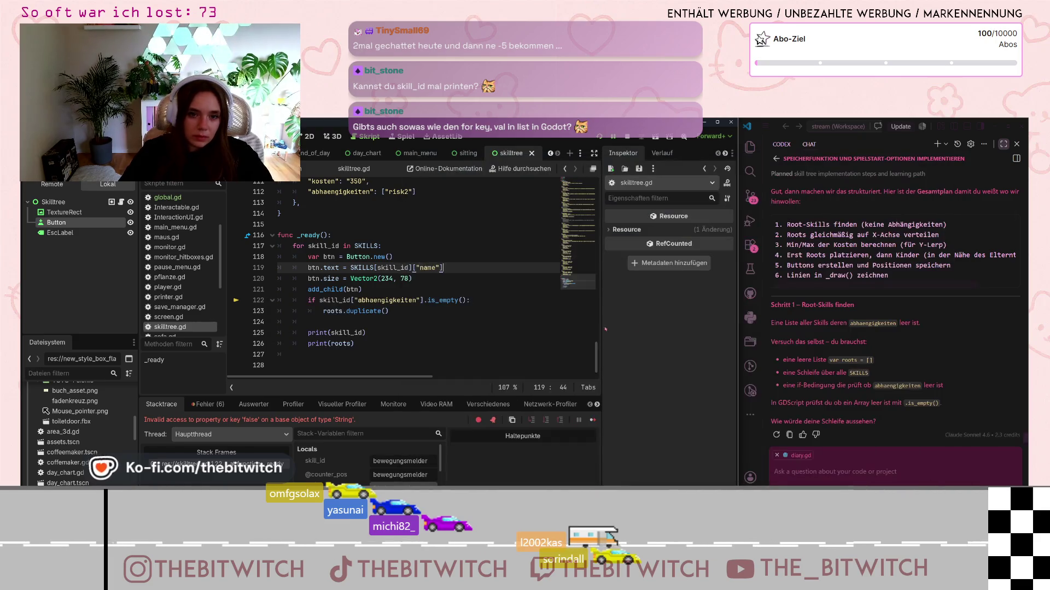
# - Run the game, start a new save, then delete the remaining is_empty() on line 122 and save
pyautogui.click(383, 310)
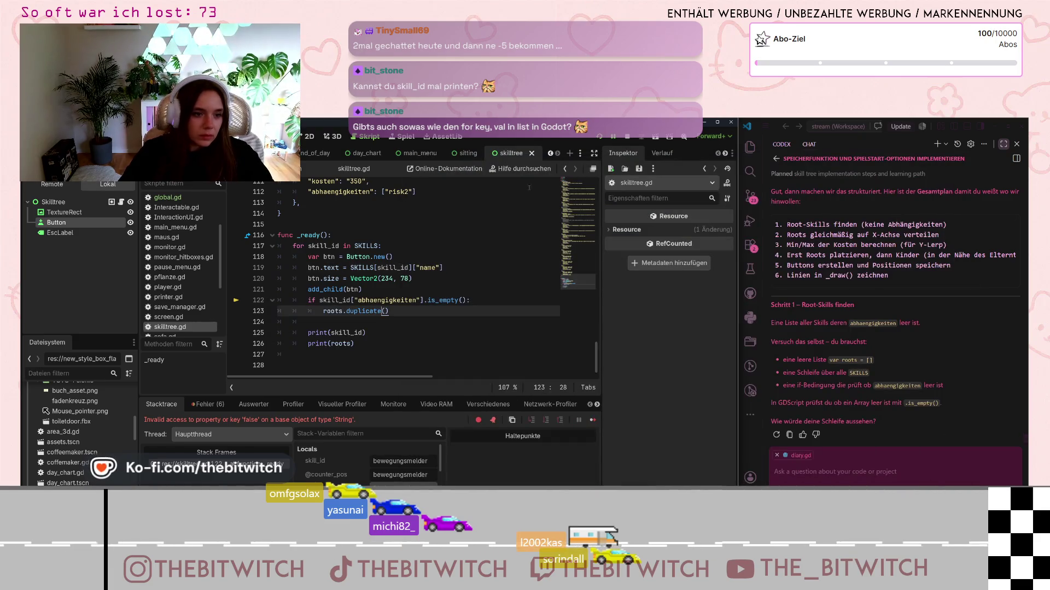
pyautogui.press('F5')
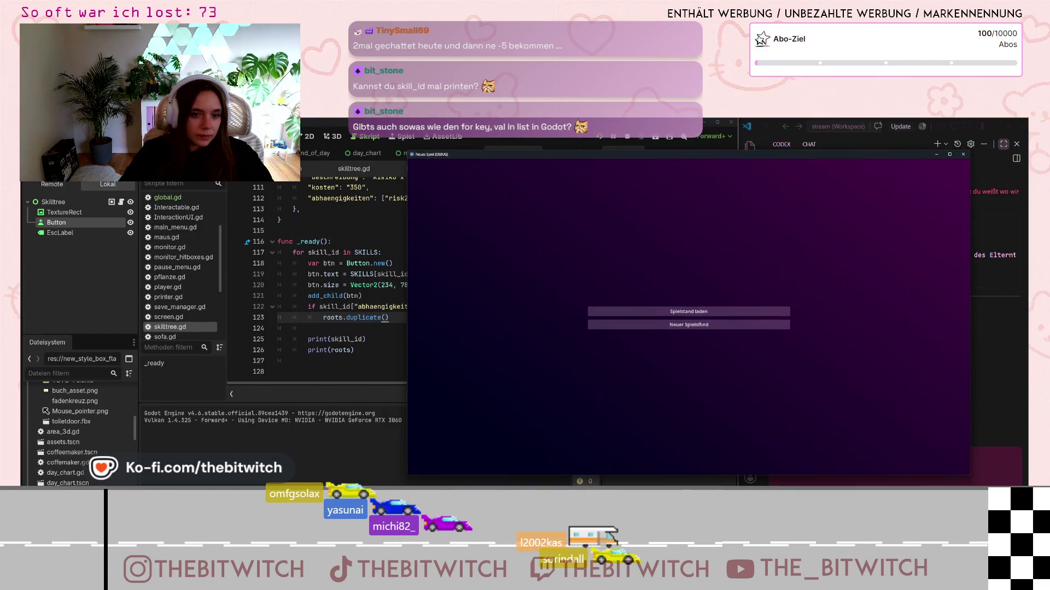
pyautogui.click(689, 311)
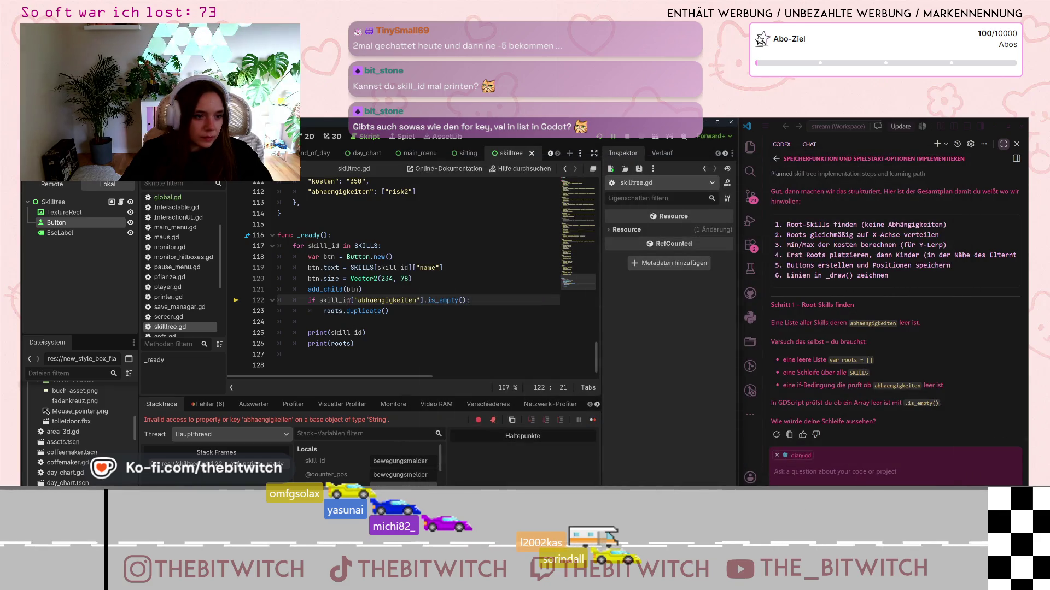
pyautogui.moveTo(467, 301); pyautogui.dragTo(427, 300)
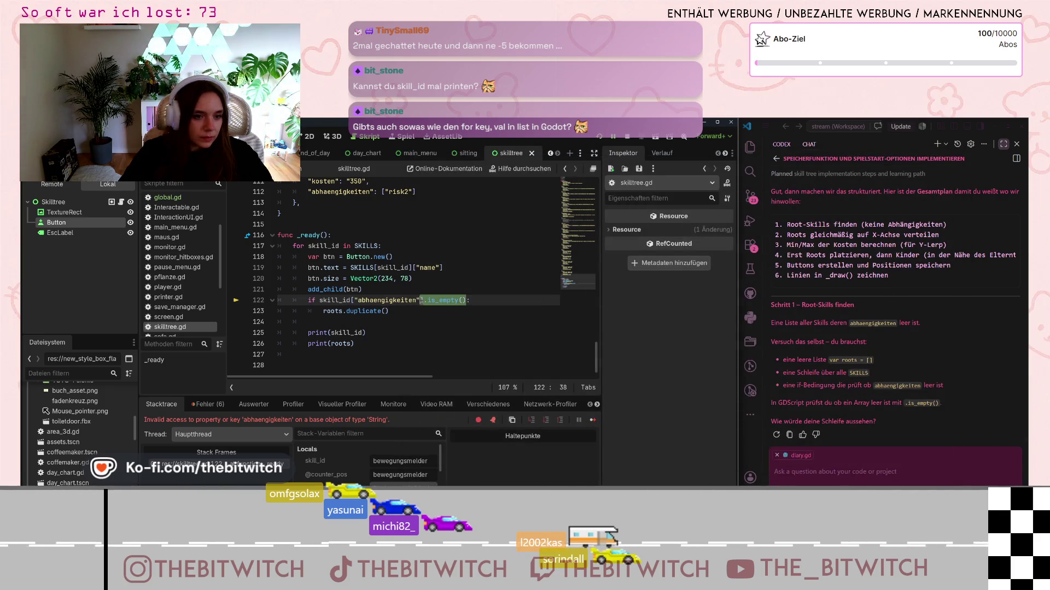
pyautogui.press('BackSpace')
pyautogui.click(440, 307)
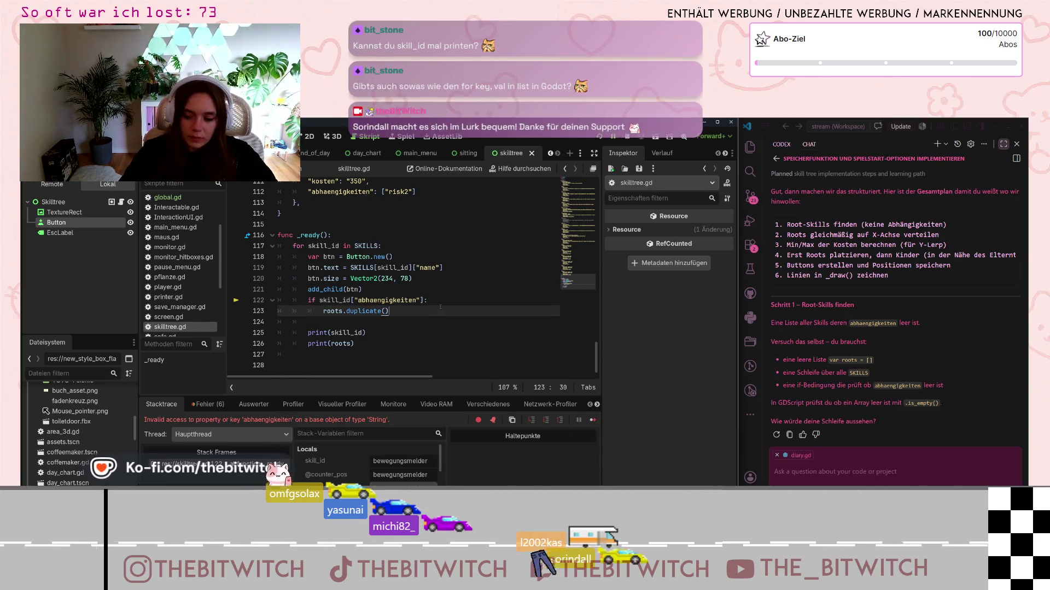
pyautogui.hotkey('ctrl', 's')
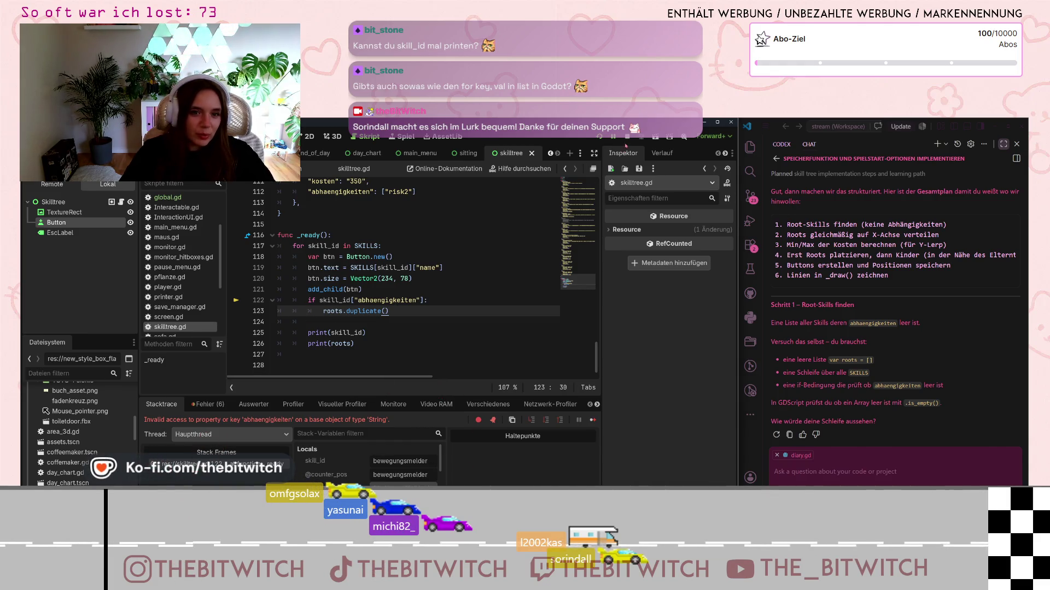
# - Stop the debug session, relaunch the game and start a new save game
pyautogui.press('F8')
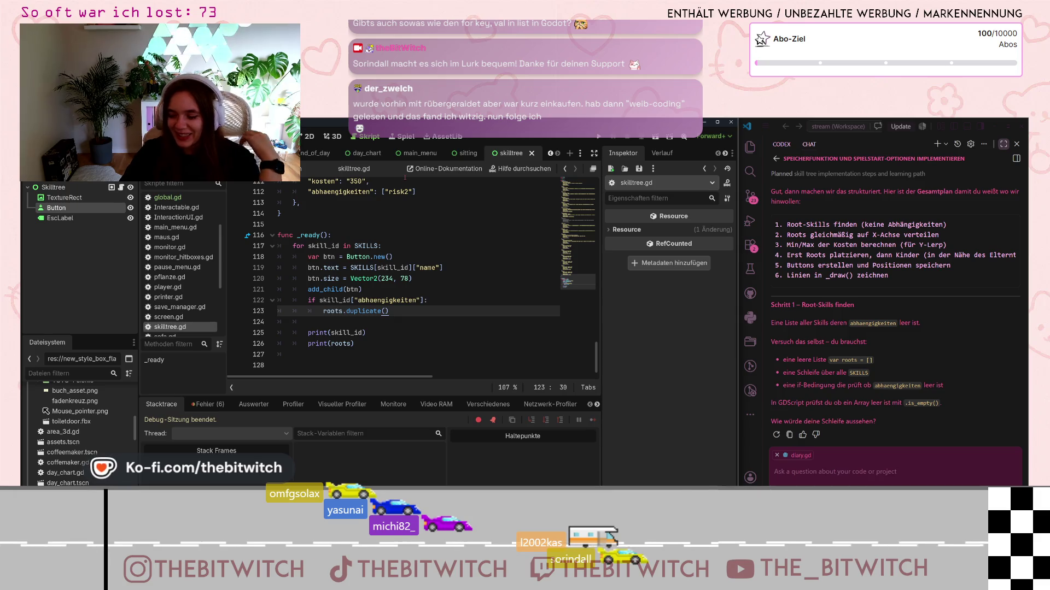
pyautogui.click(478, 269)
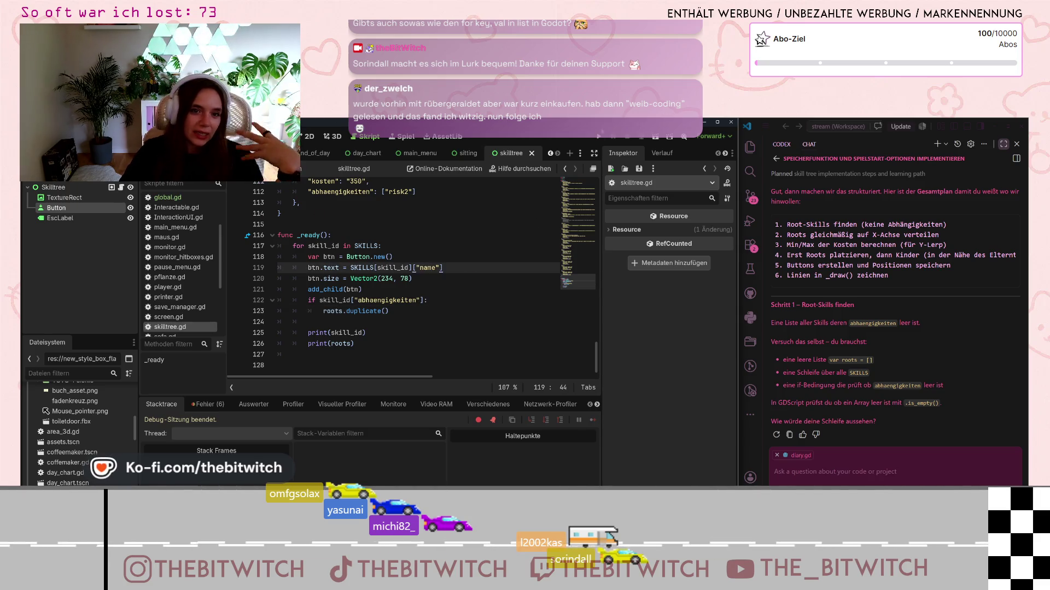
pyautogui.press('F5')
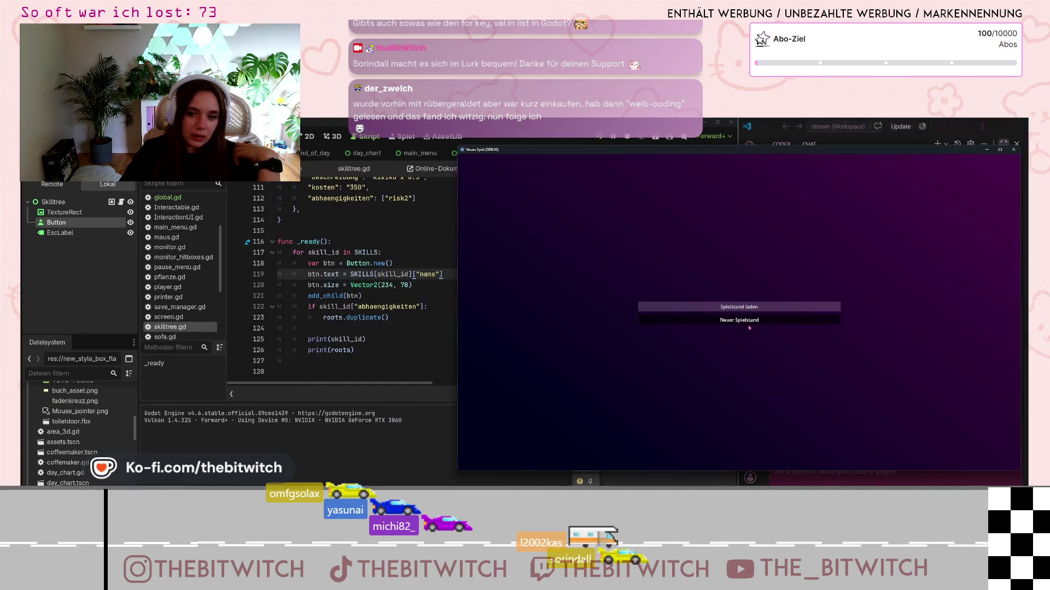
pyautogui.click(739, 319)
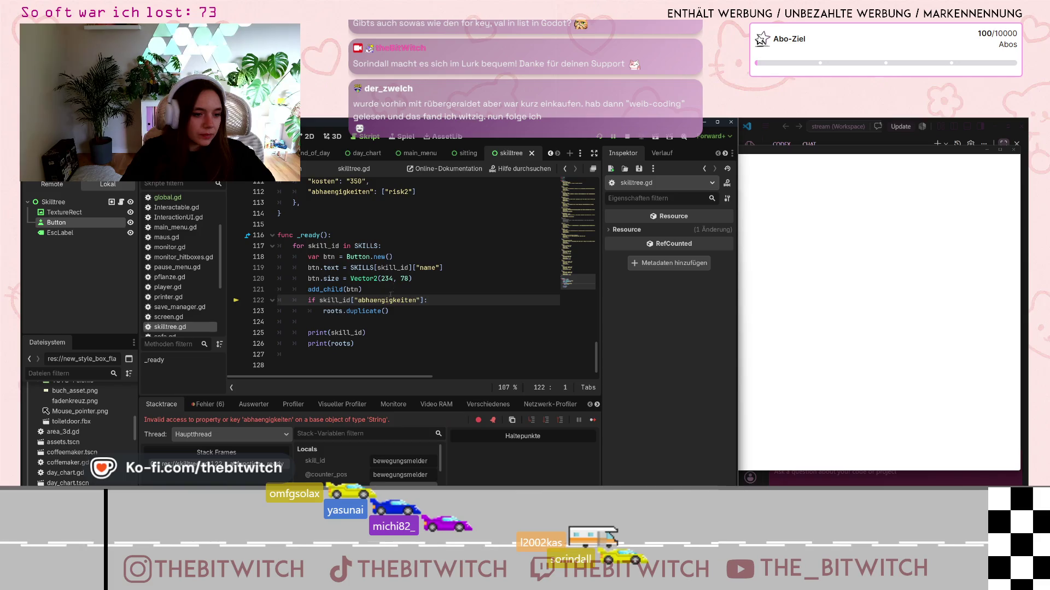
# - Strip skill_id[ from line 122 so the condition reads if "abhaengigkeiten":
pyautogui.click(396, 278)
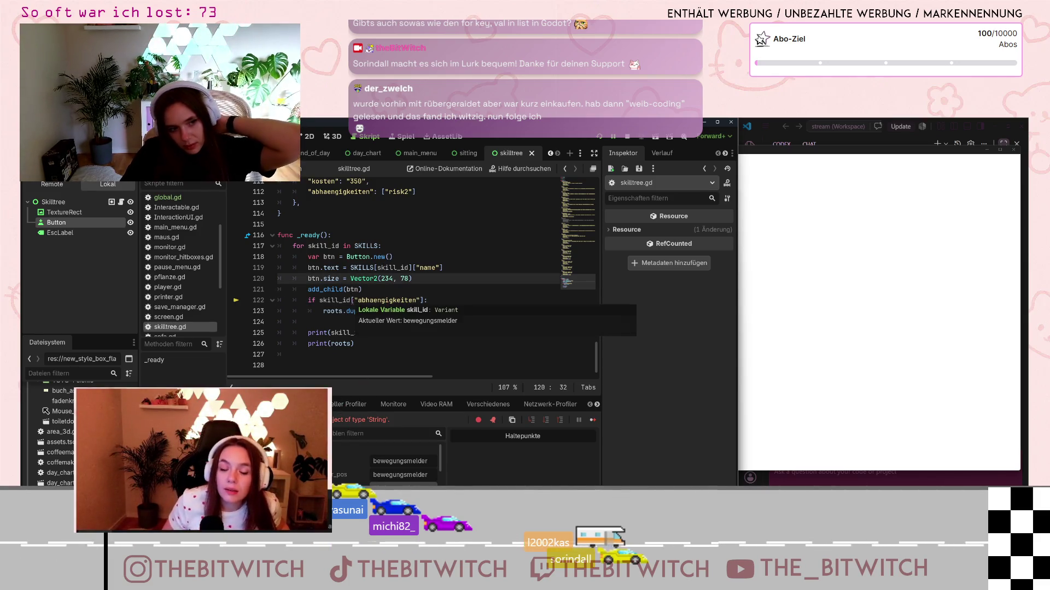
pyautogui.click(353, 300)
pyautogui.moveTo(331, 300); pyautogui.dragTo(322, 300)
pyautogui.click(357, 300)
pyautogui.press('BackSpace')
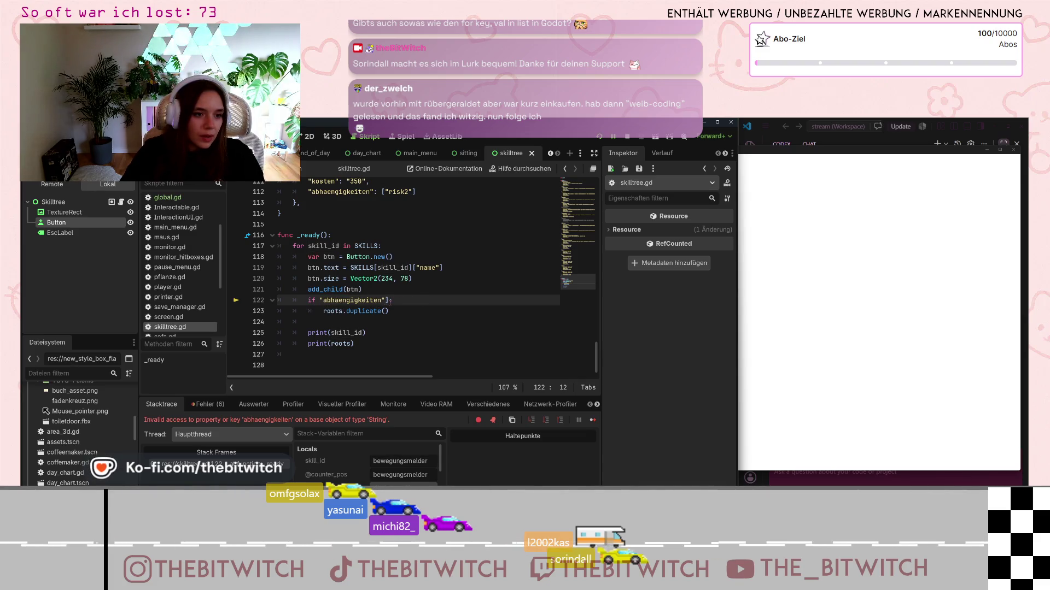
pyautogui.click(389, 300)
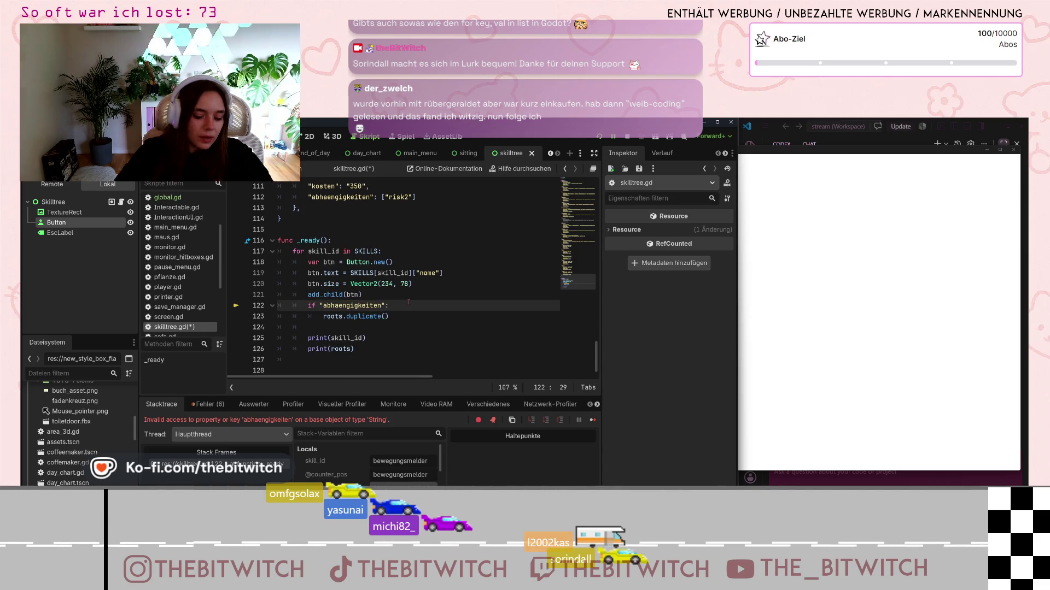
# - Append .is_empty() to the "abhaengigkeiten" check and add an empty line above roots.duplicate()
pyautogui.write('.')
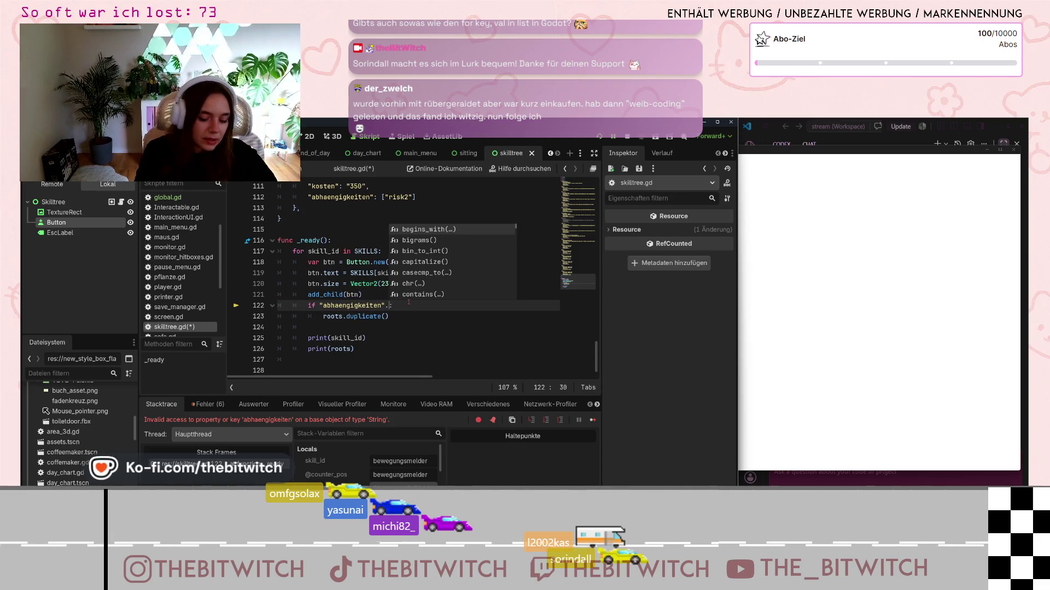
pyautogui.write('is_')
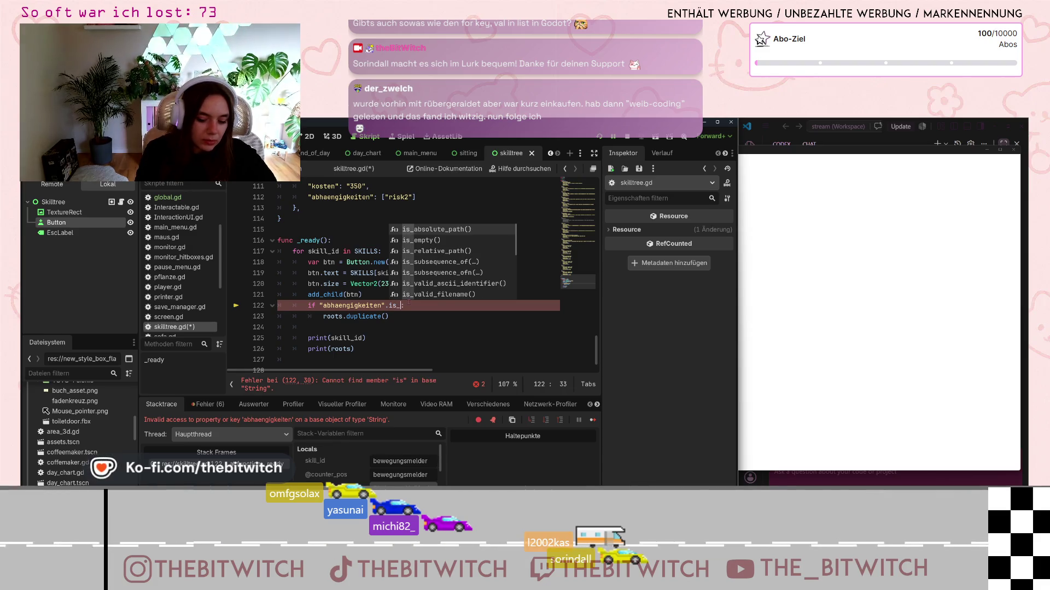
pyautogui.write('empty')
pyautogui.press('Return')
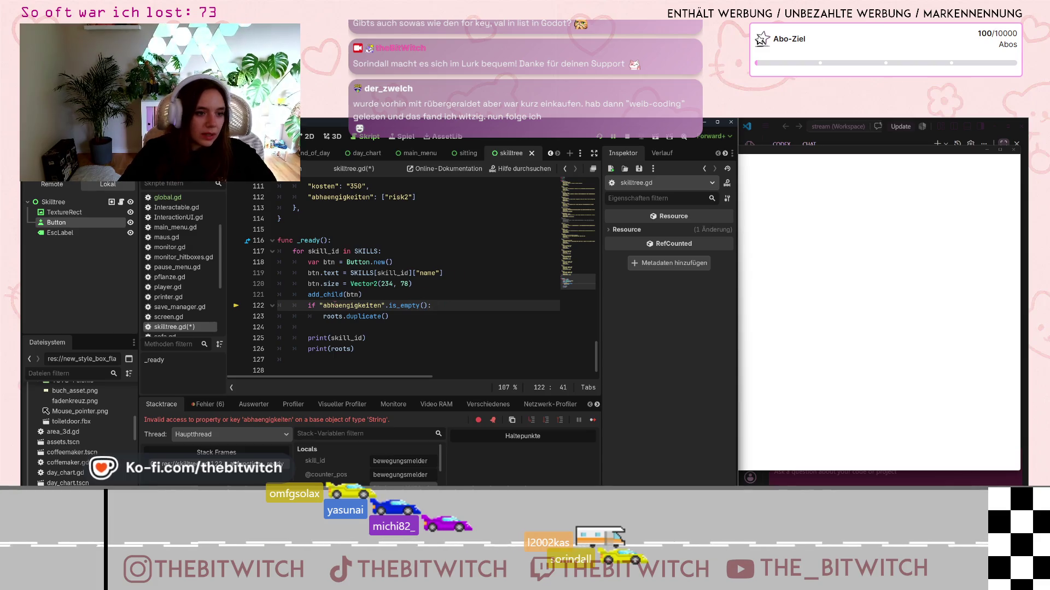
pyautogui.click(340, 318)
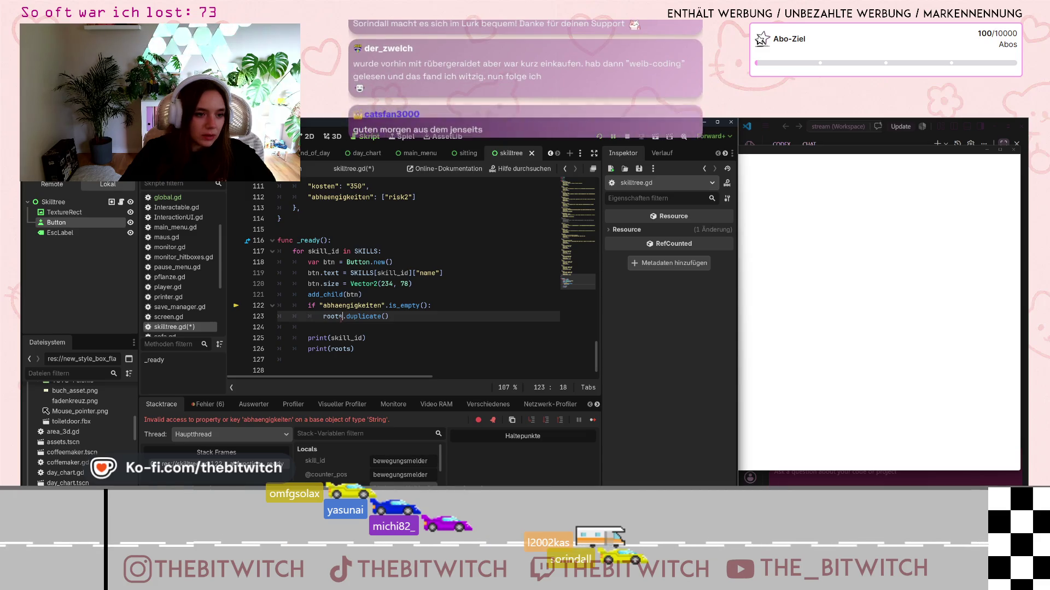
pyautogui.press('Home')
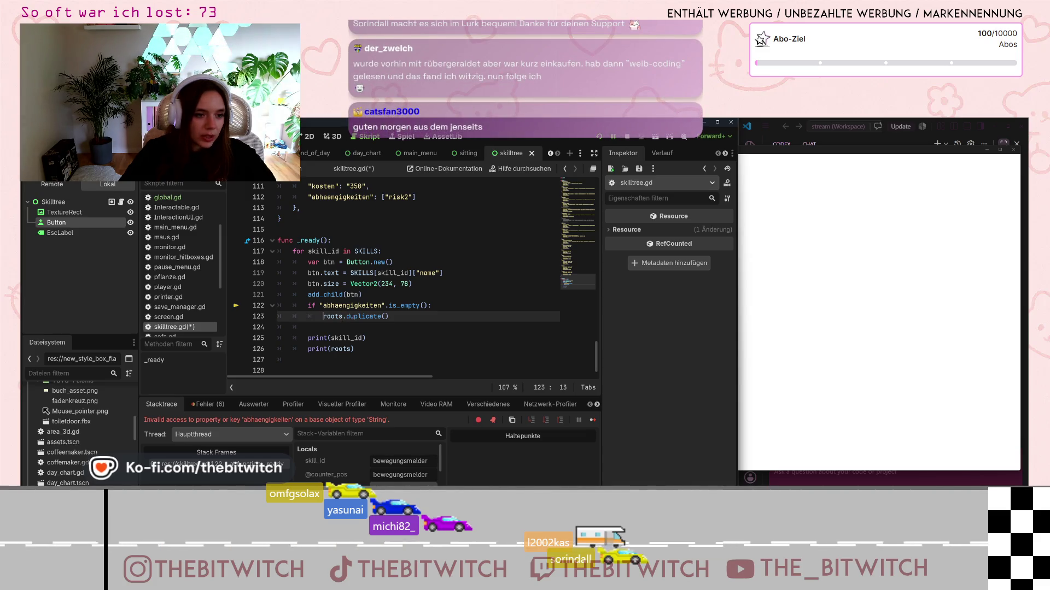
pyautogui.press('Return')
pyautogui.press('Up')
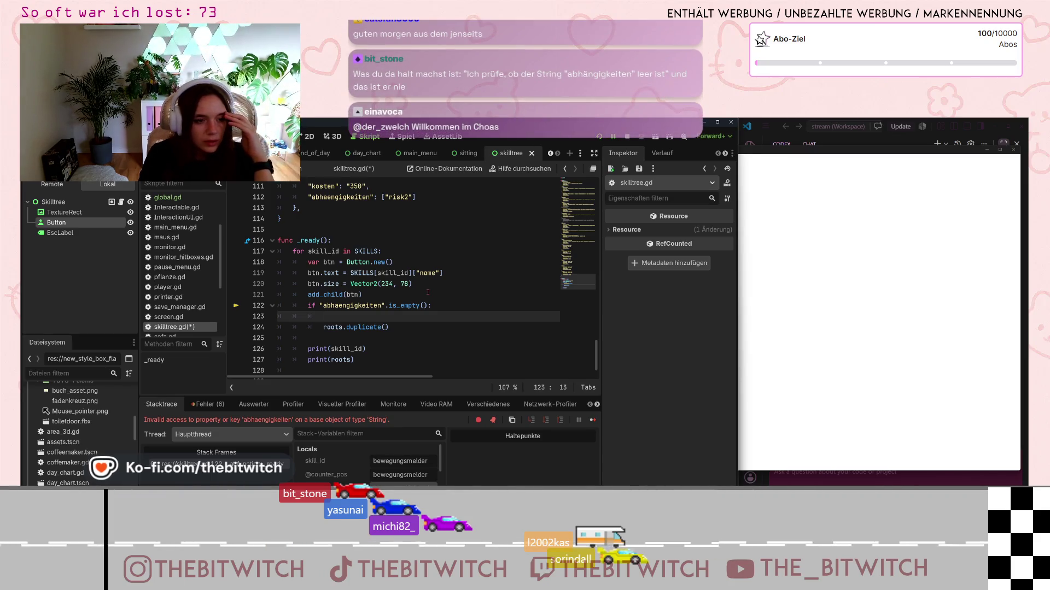
# - Write roots = [skill_id] on line 123, save skilltree.gd, and stop the game
pyautogui.write('roots ')
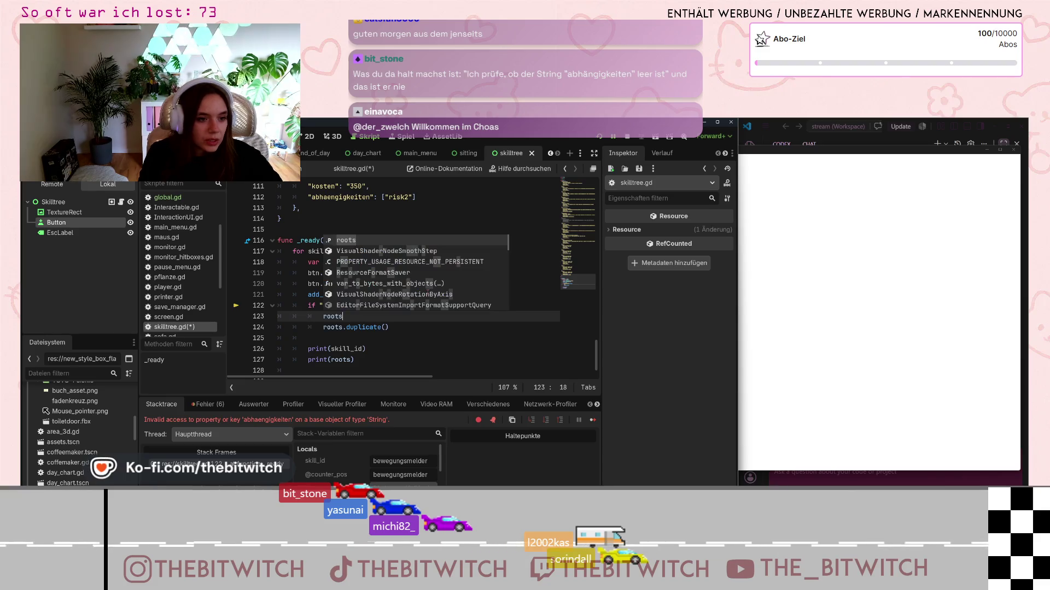
pyautogui.write('= ')
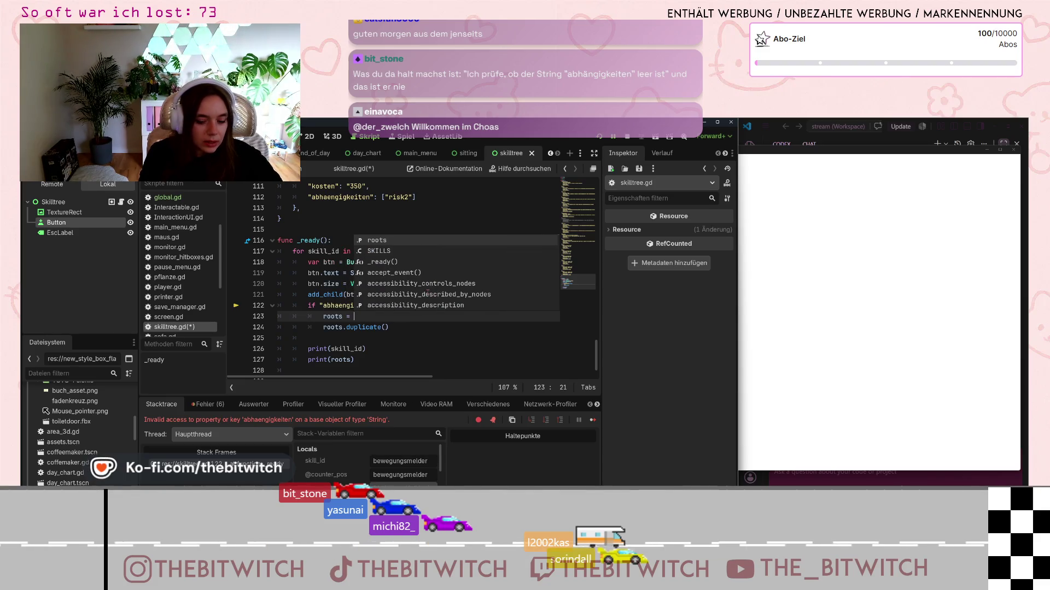
pyautogui.write('["skill')
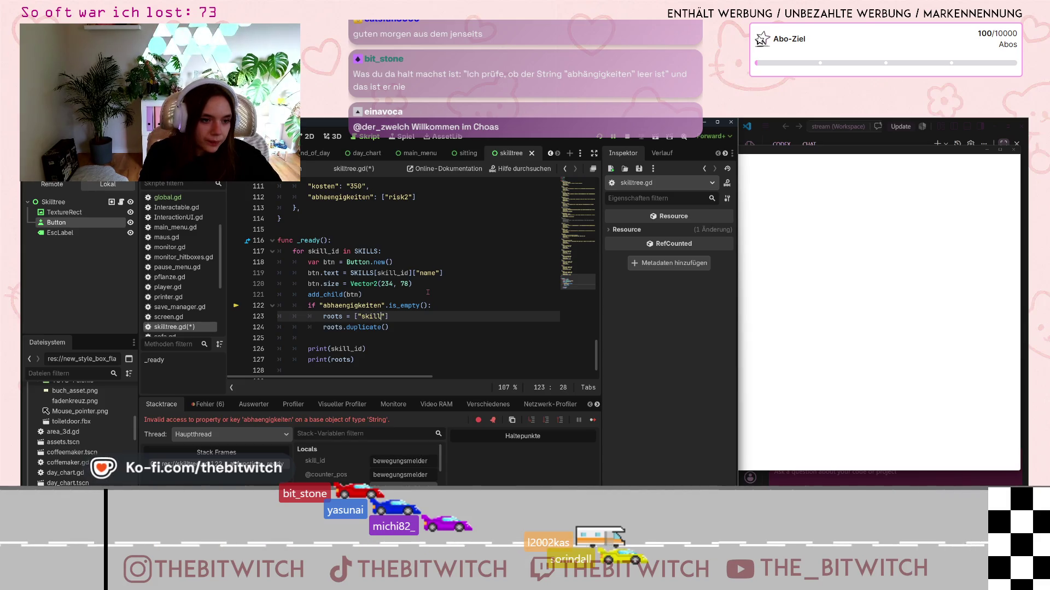
pyautogui.write('ll')
pyautogui.write('_id')
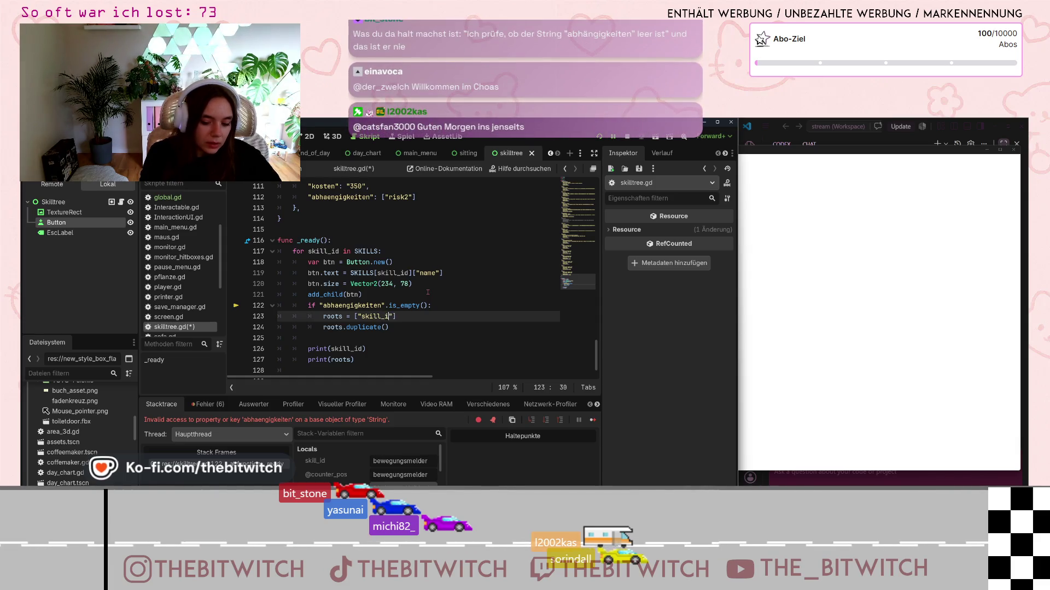
pyautogui.write('"')
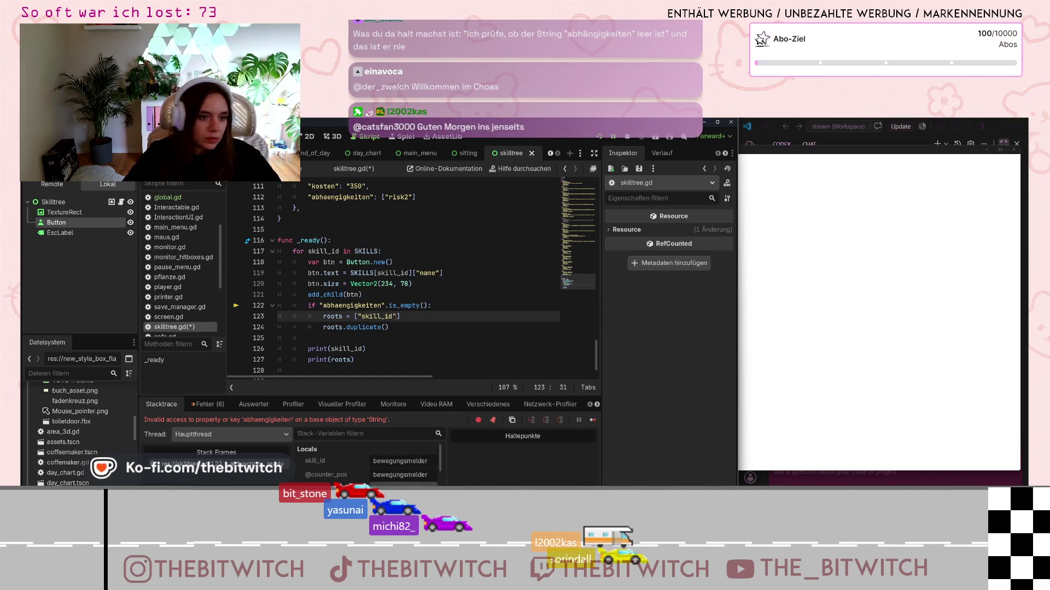
pyautogui.press('BackSpace')
pyautogui.click(438, 305)
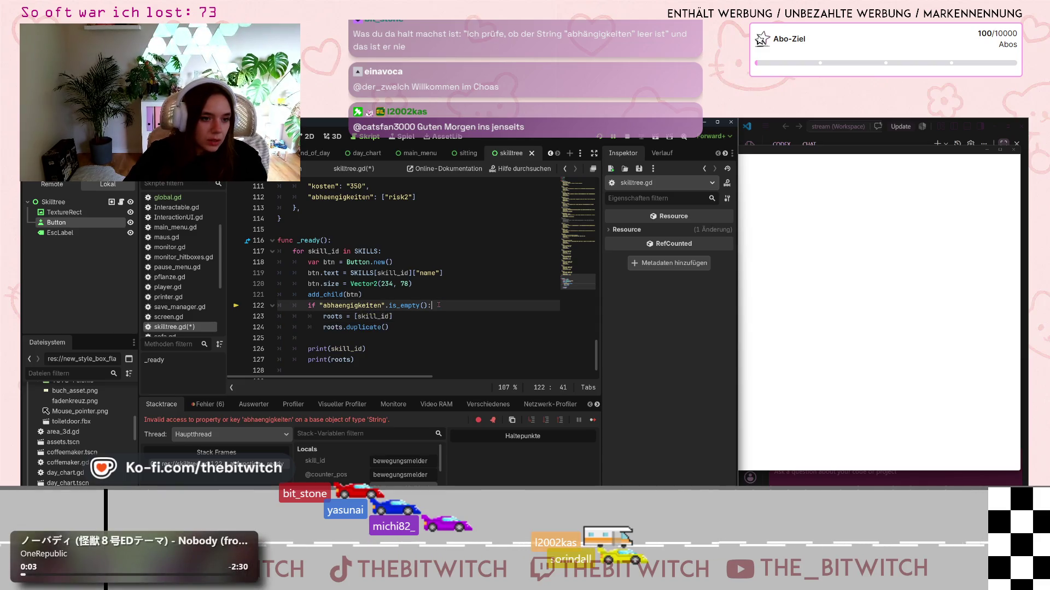
pyautogui.hotkey('ctrl', 's')
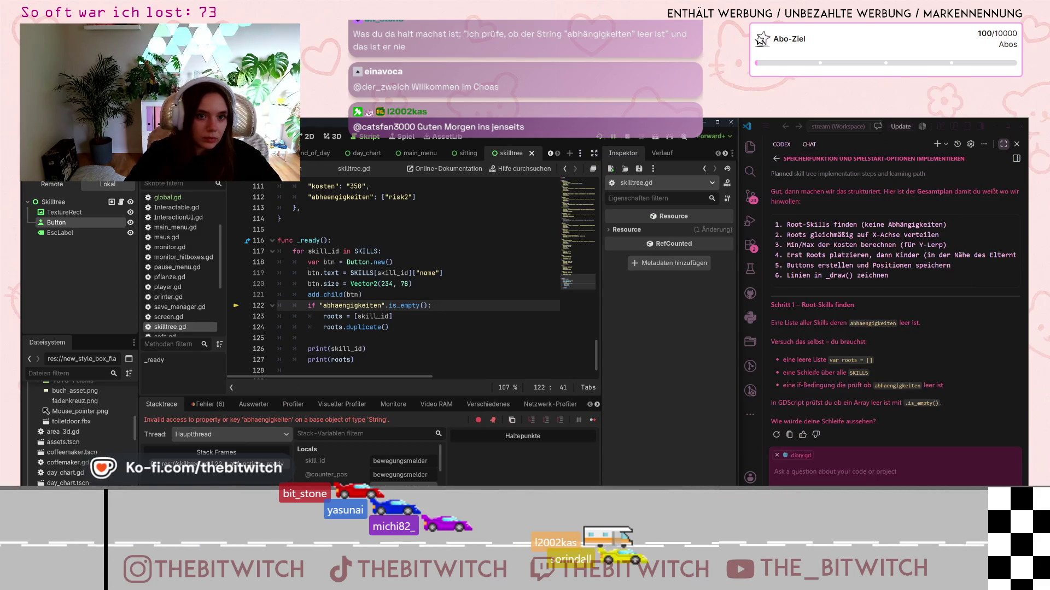
pyautogui.click(627, 138)
# - Launch the game, enter it, and walk to the sofa to sleep through the day
pyautogui.click(599, 139)
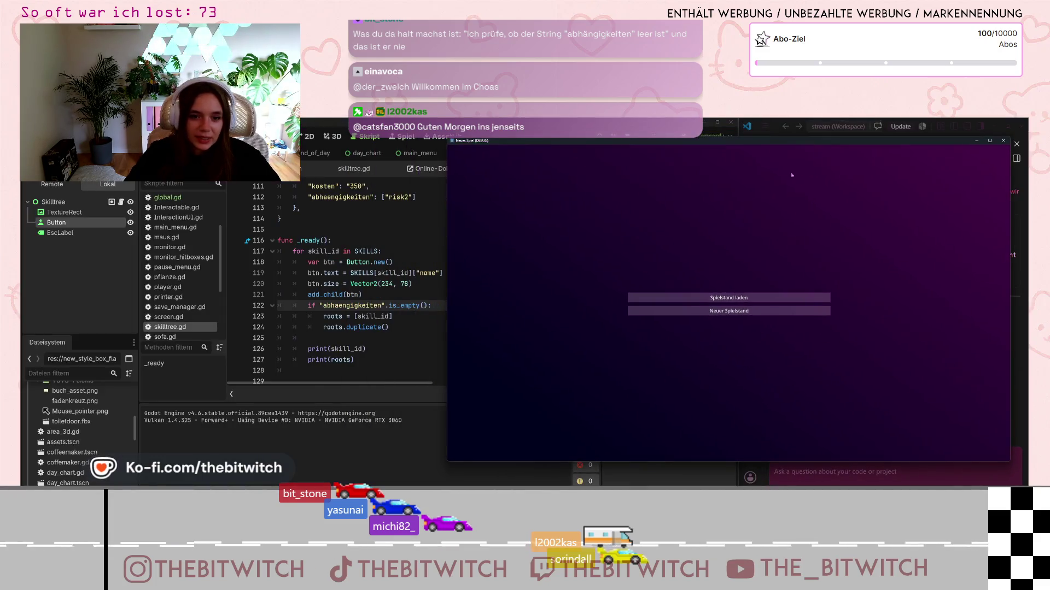
pyautogui.click(716, 313)
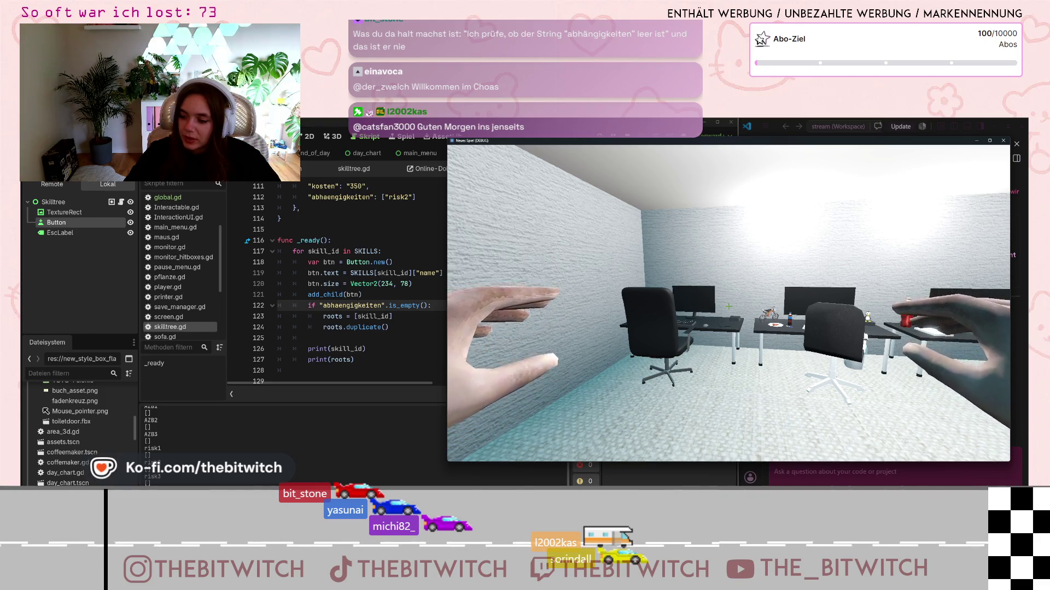
pyautogui.moveTo(728, 306)
pyautogui.press('w')
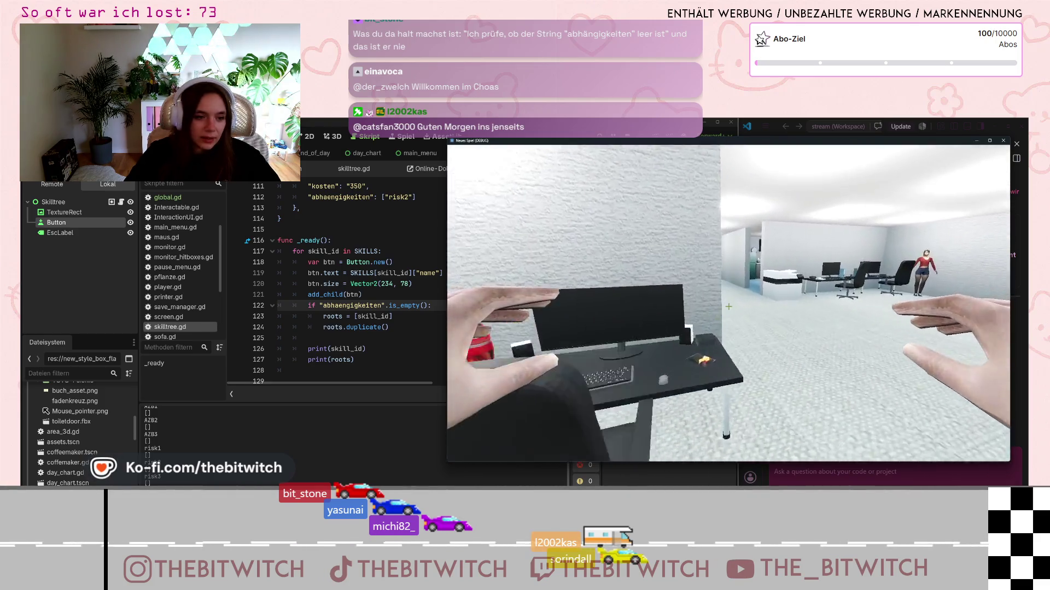
pyautogui.press('w')
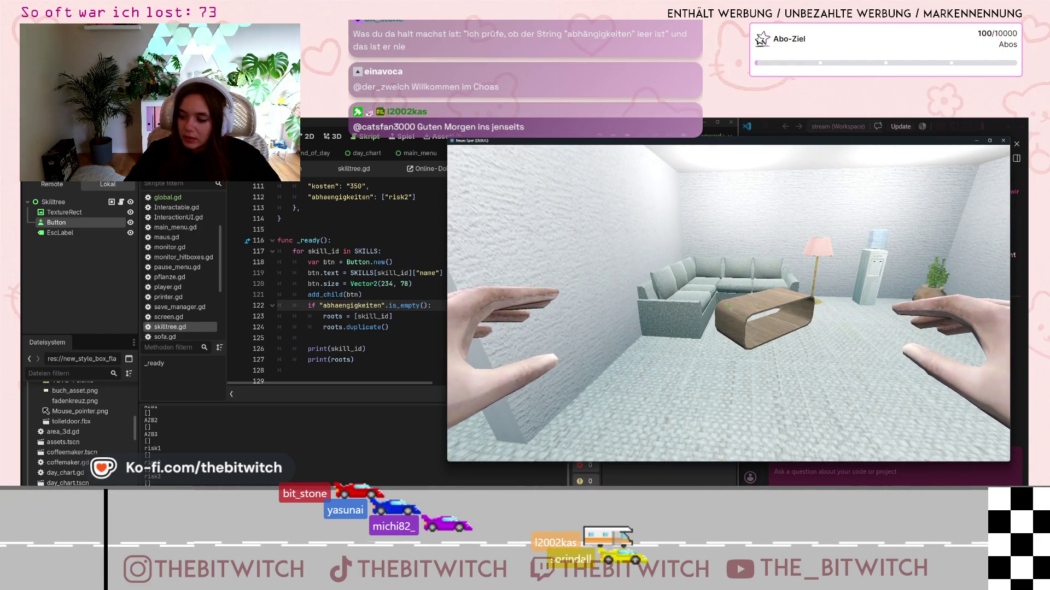
pyautogui.press('w')
pyautogui.press('e')
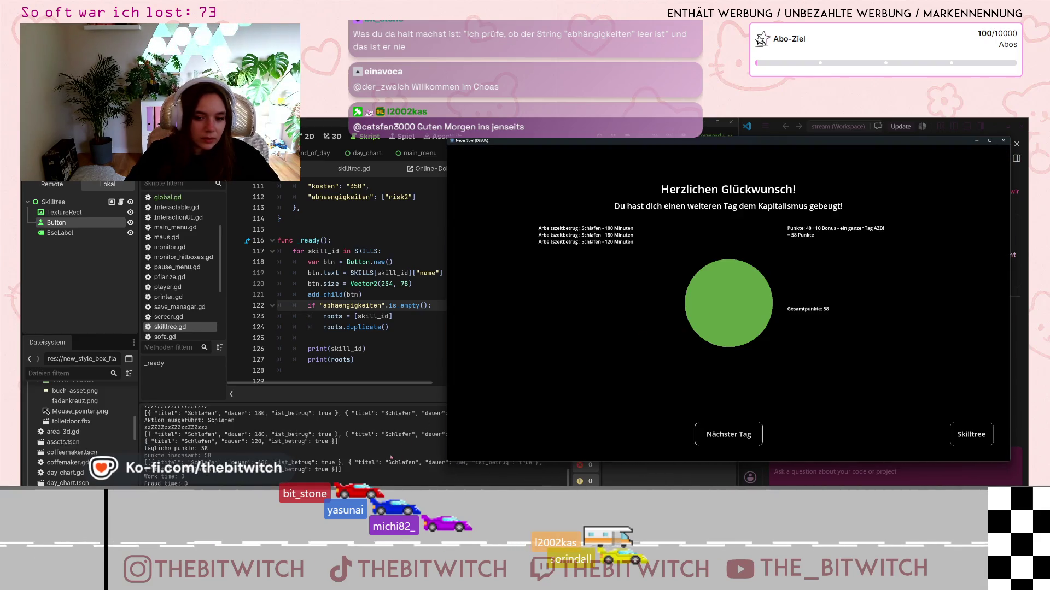
# - Open the skill tree, review the printed skill_id and empty [] roots output, then return to the editor
pyautogui.click(957, 432)
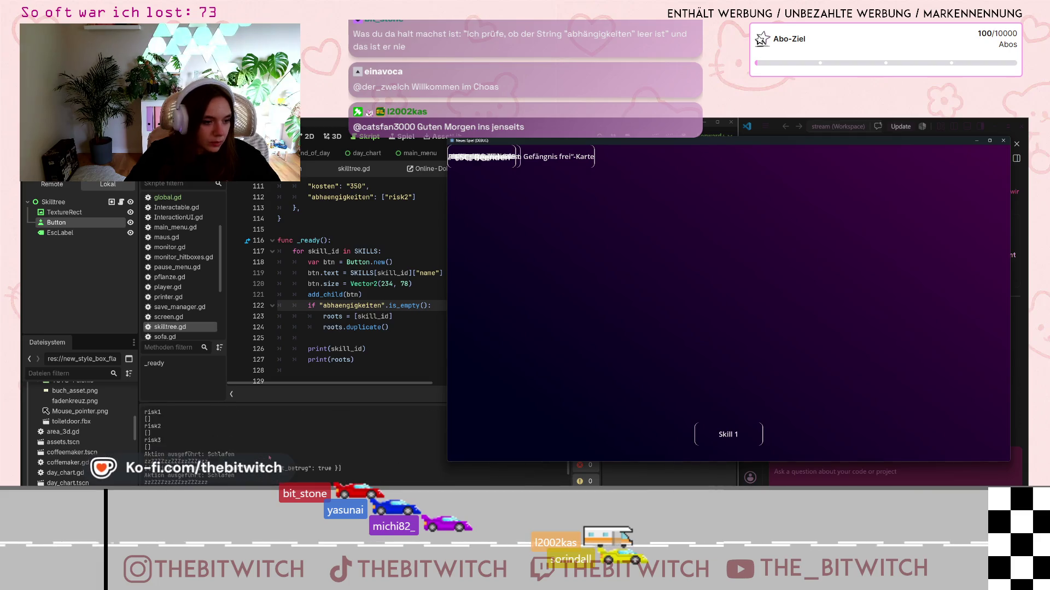
pyautogui.scroll(5, 269, 457)
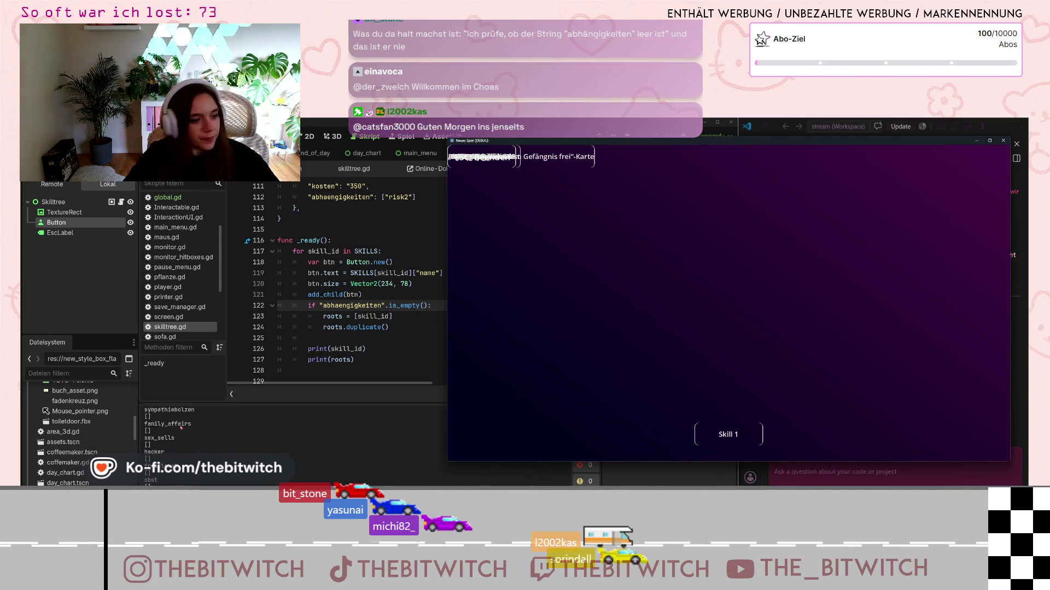
pyautogui.scroll(4, 179, 429)
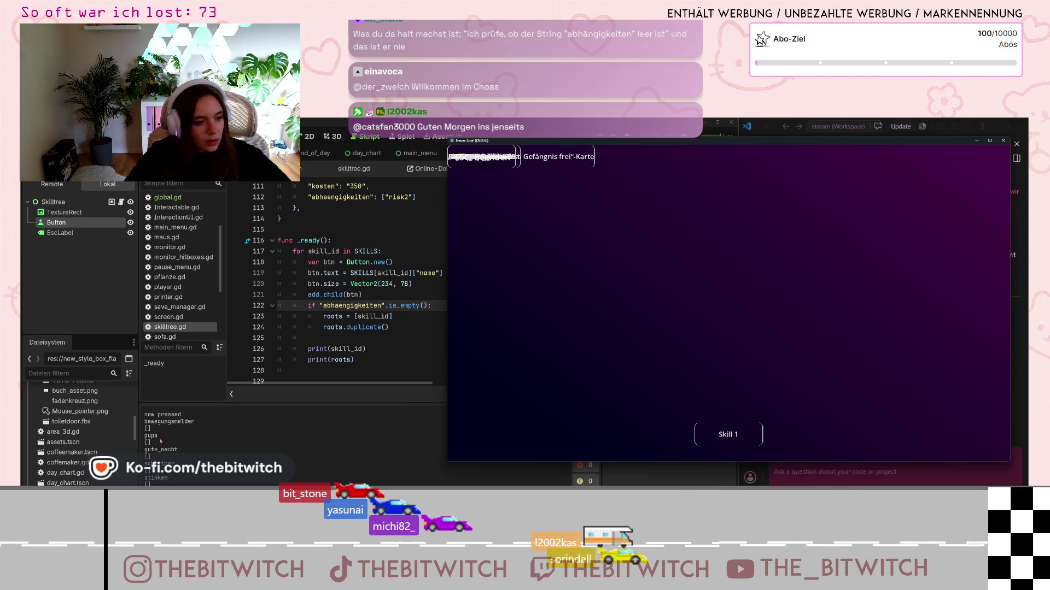
pyautogui.scroll(-8, 159, 448)
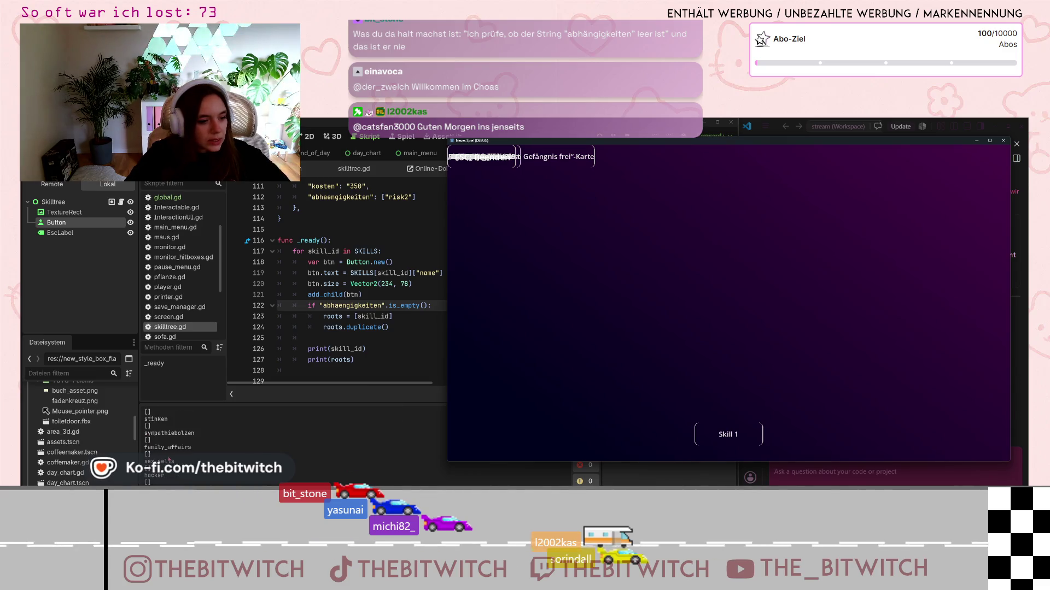
pyautogui.hotkey('alt', 'Tab')
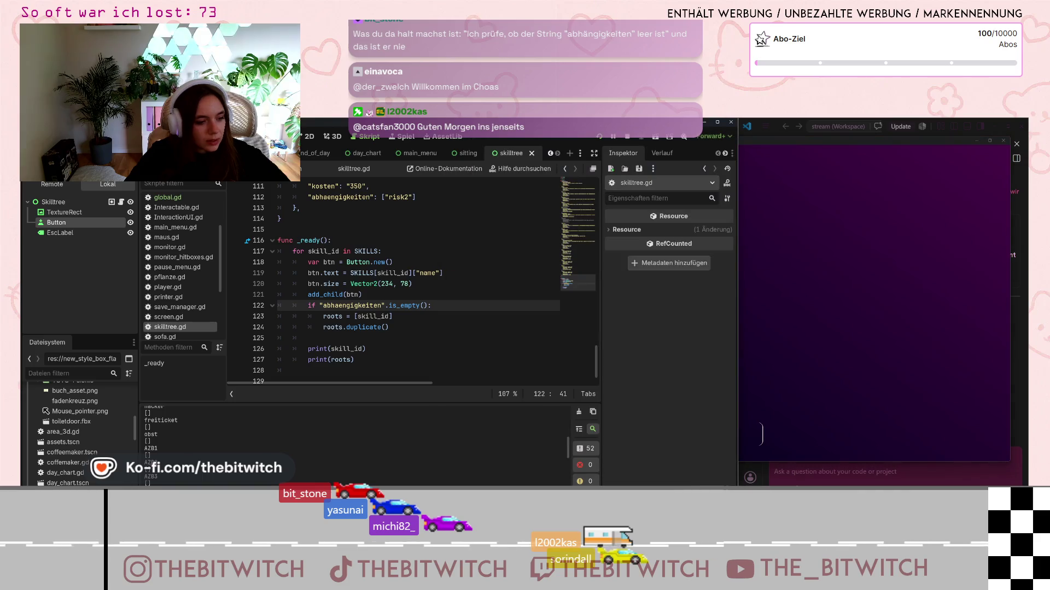
pyautogui.scroll(4, 370, 350)
pyautogui.scroll(-3, 235, 450)
pyautogui.scroll(3, 235, 450)
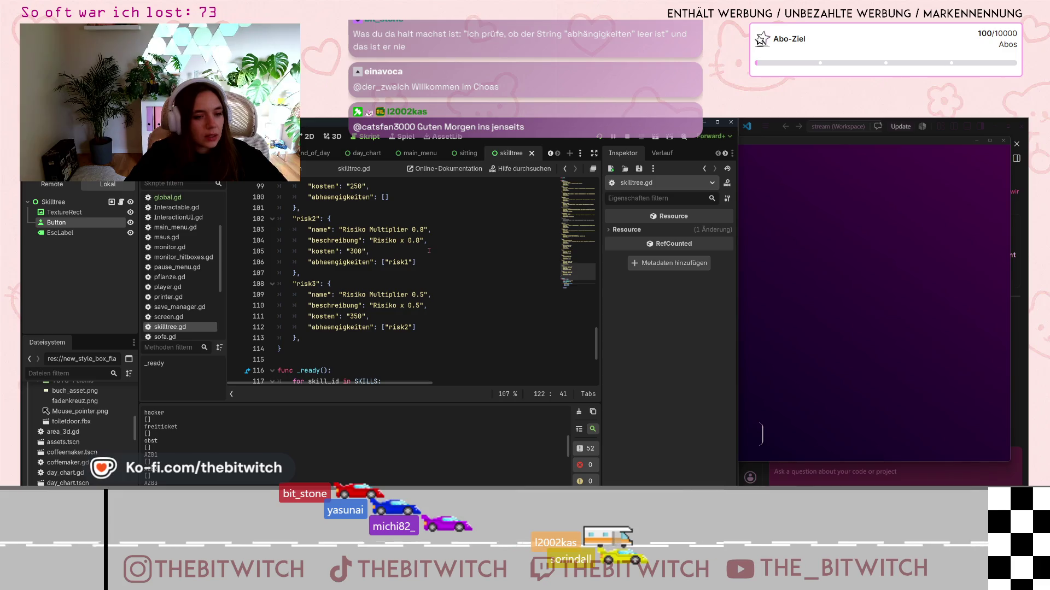
pyautogui.scroll(2, 200, 481)
pyautogui.scroll(5, 214, 474)
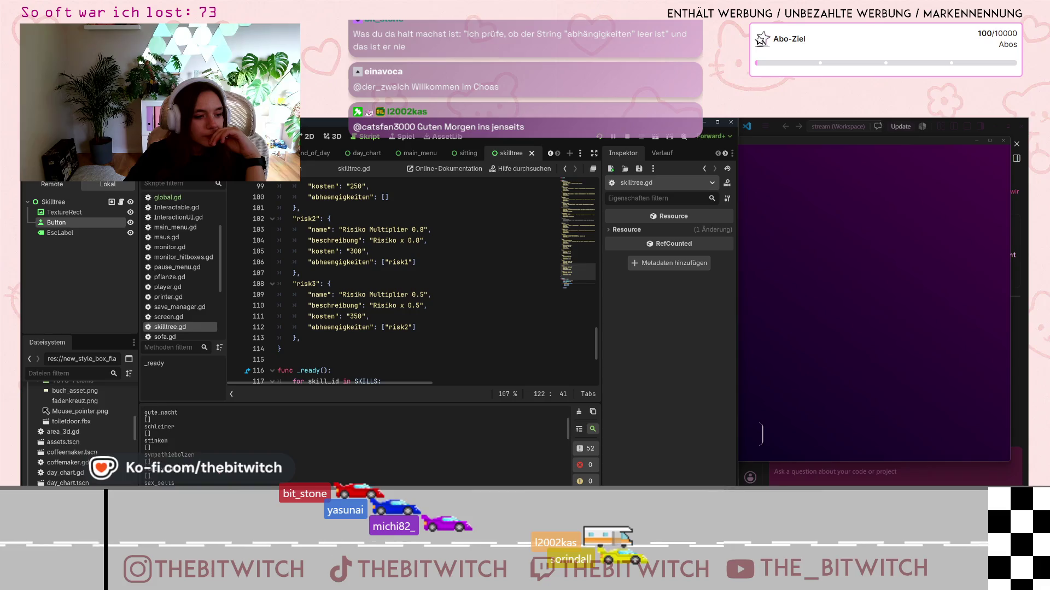